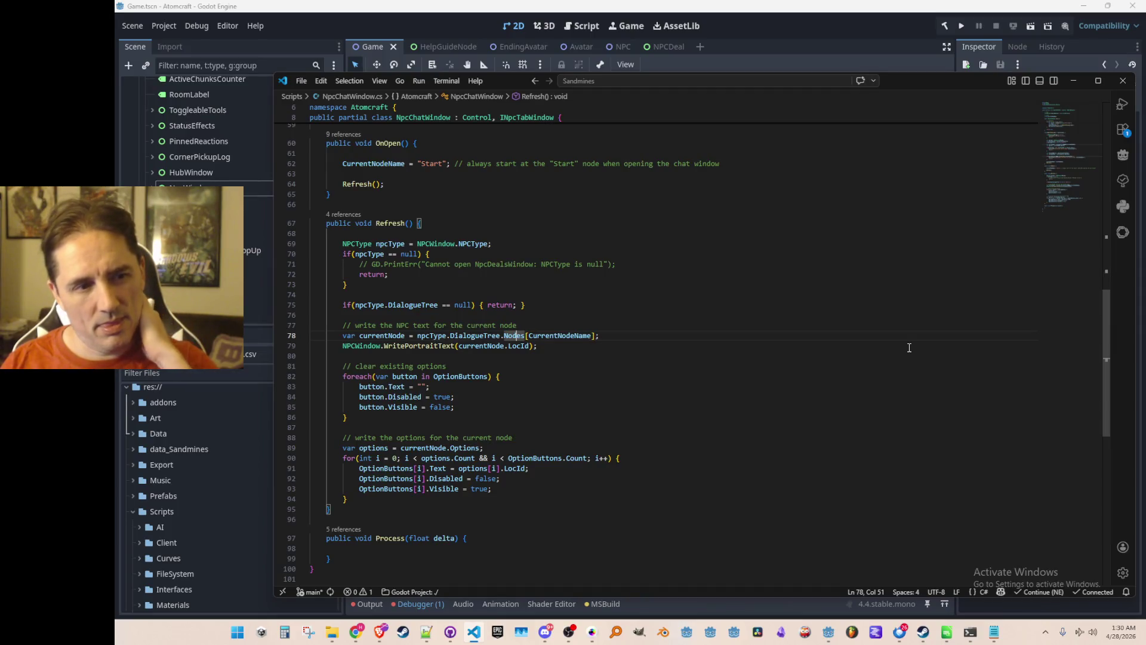
# Step: Review the top of the Refresh method, adding a blank line and then undoing it
pyautogui.hotkey('ctrl', 'Right')
pyautogui.hotkey('ctrl', 'Right')
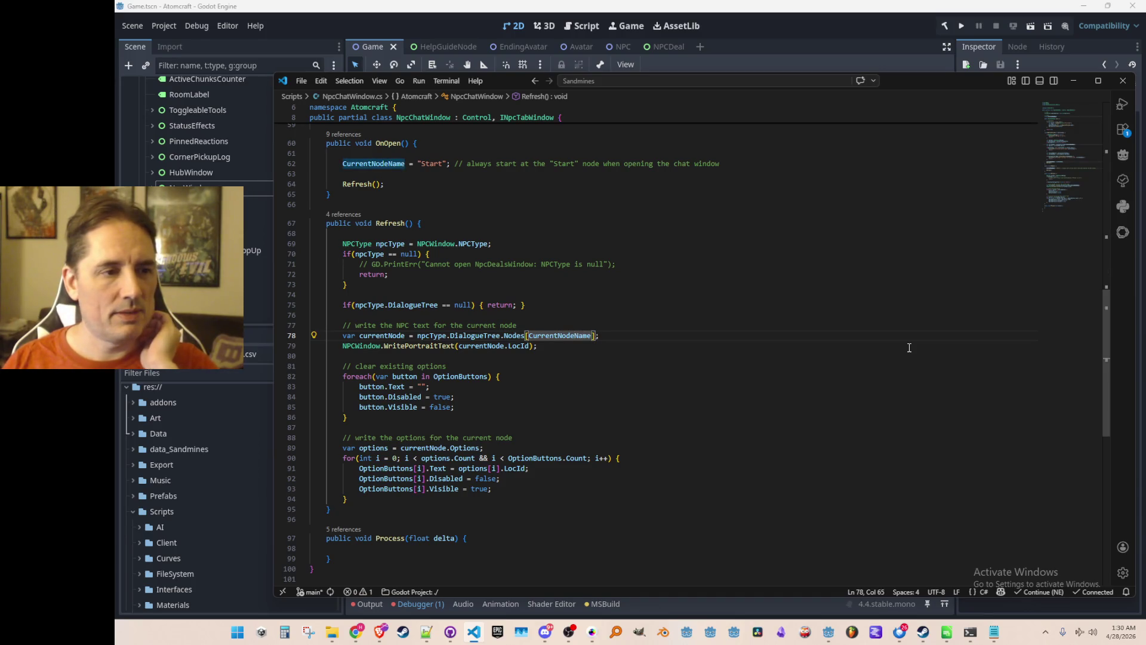
pyautogui.scroll(1, 798, 316)
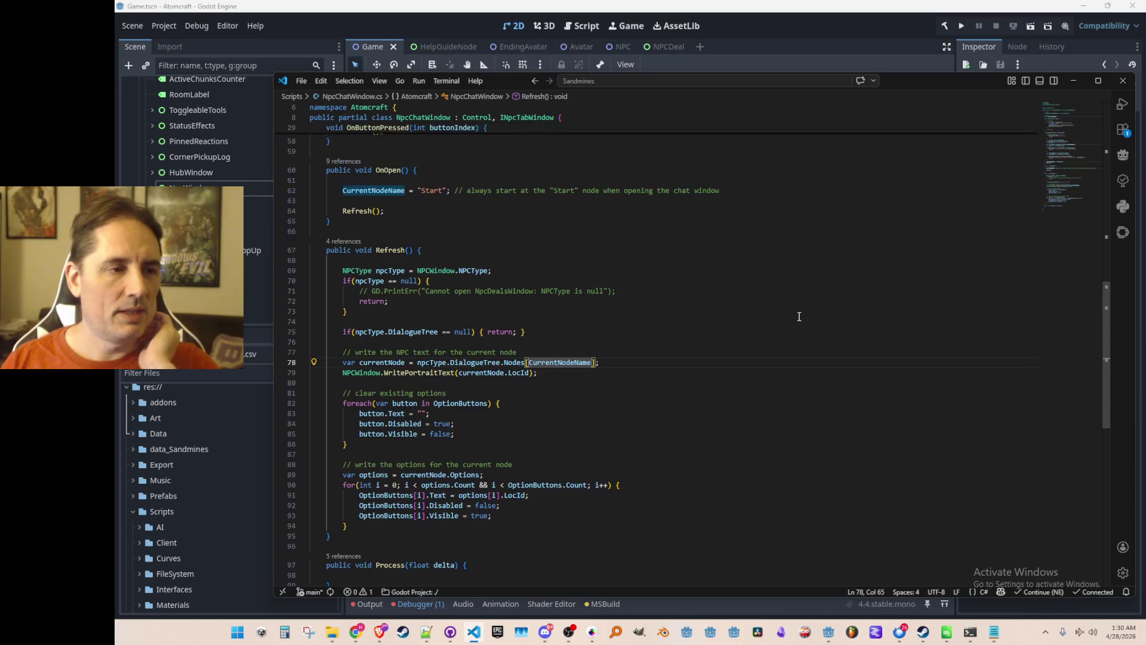
pyautogui.scroll(2, 471, 284)
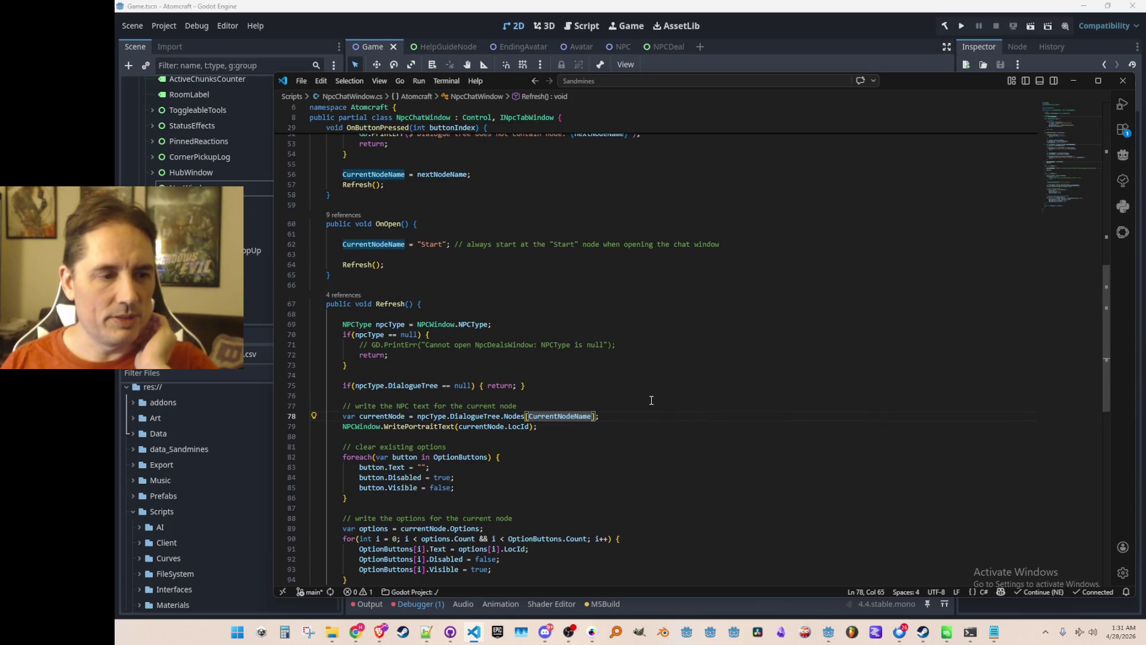
pyautogui.scroll(1, 513, 315)
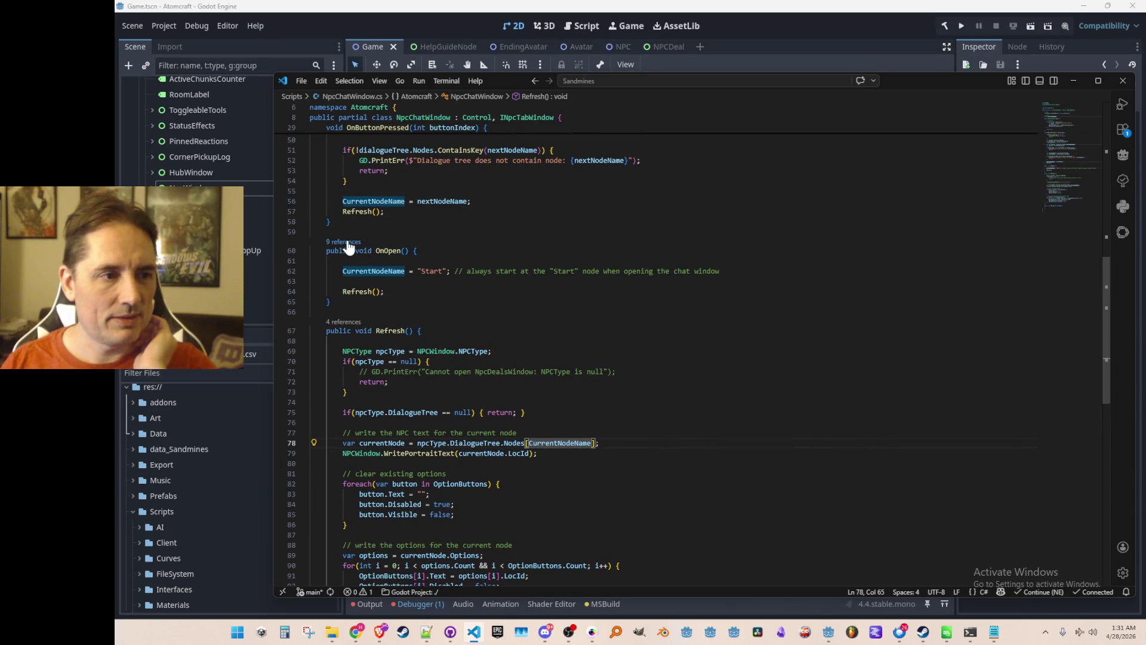
pyautogui.click(562, 328)
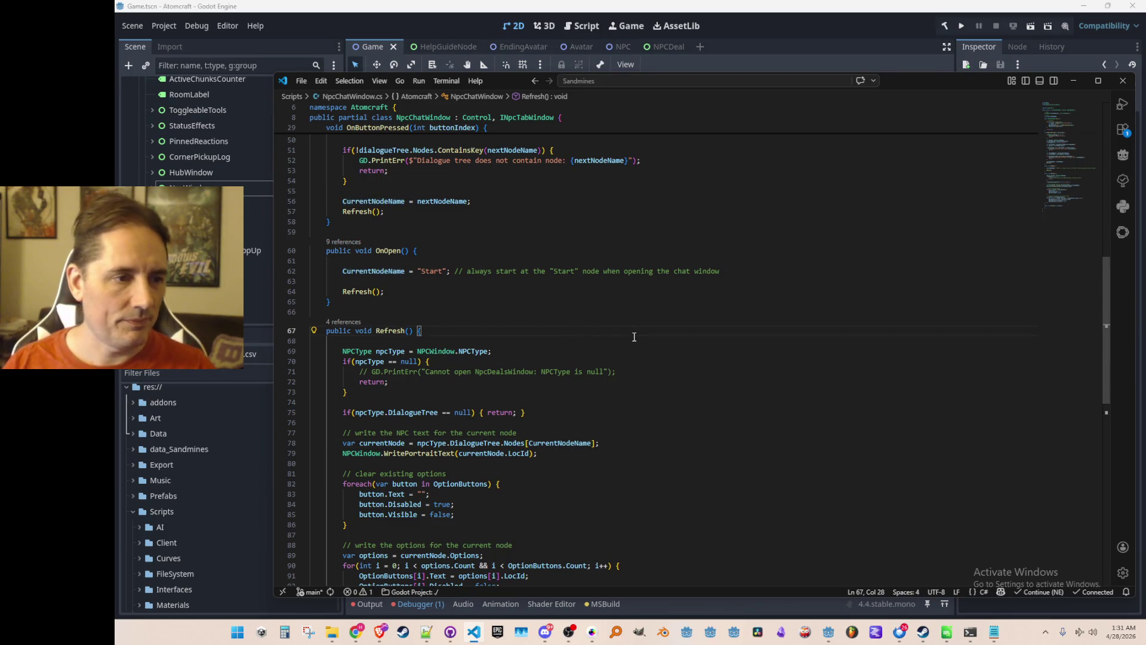
pyautogui.press('Return')
pyautogui.press('Return')
pyautogui.hotkey('ctrl', 'z')
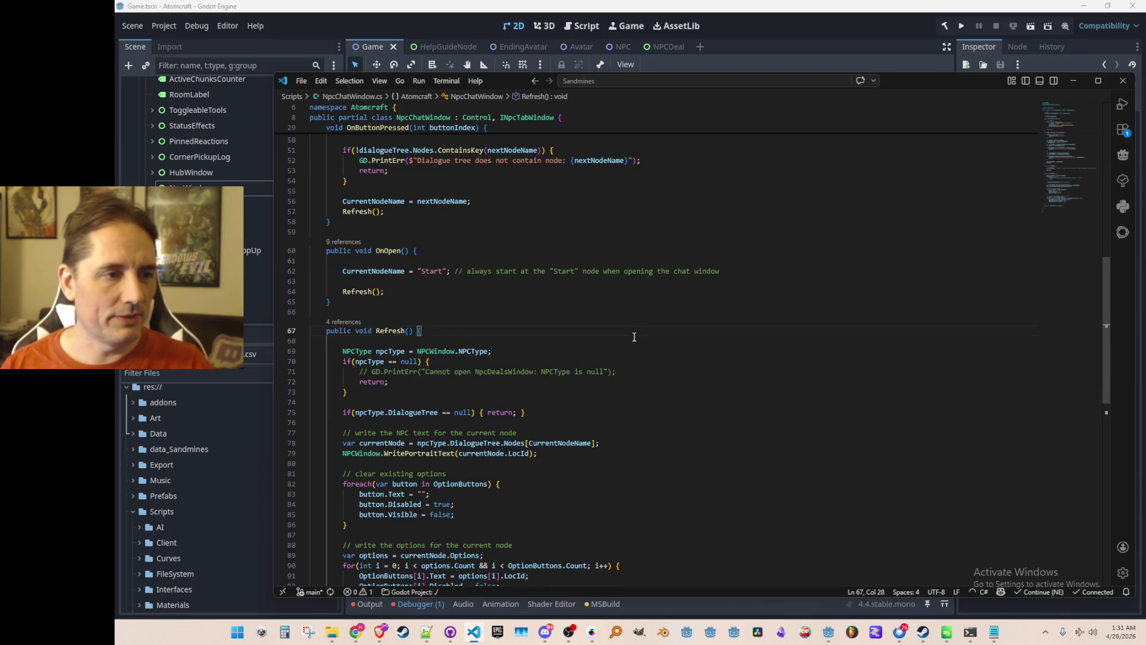
pyautogui.scroll(3, 514, 325)
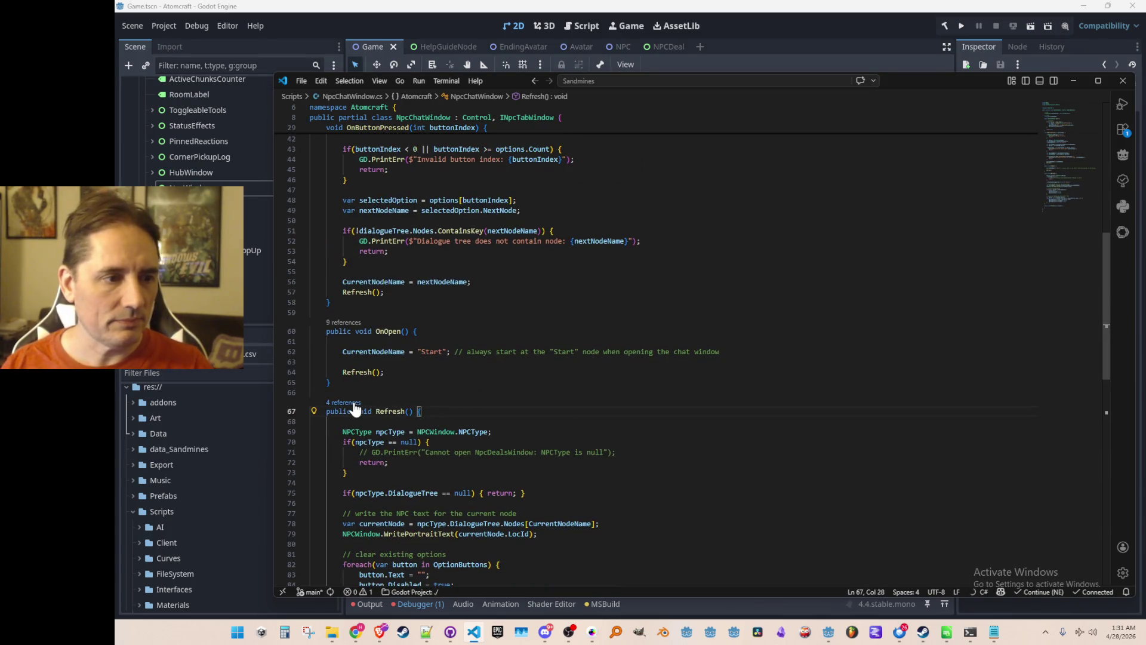
# Step: List Refresh's references and open NPCWindow.cs at its NpcChatWindow.Refresh call
pyautogui.click(361, 403)
pyautogui.click(724, 377)
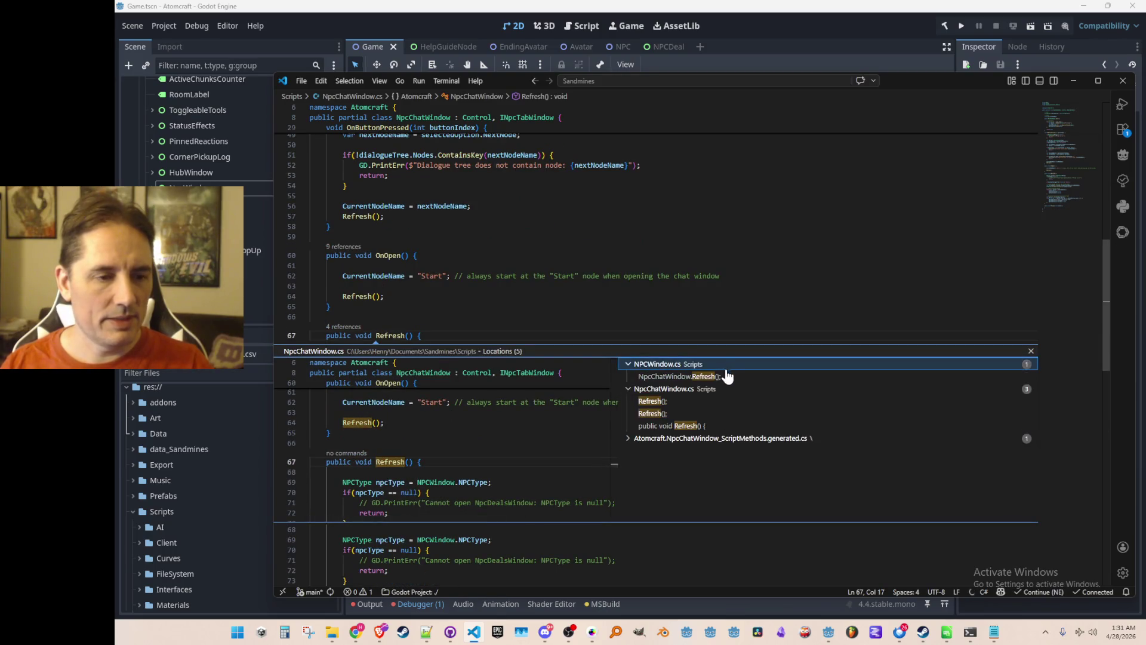
pyautogui.doubleClick(722, 377)
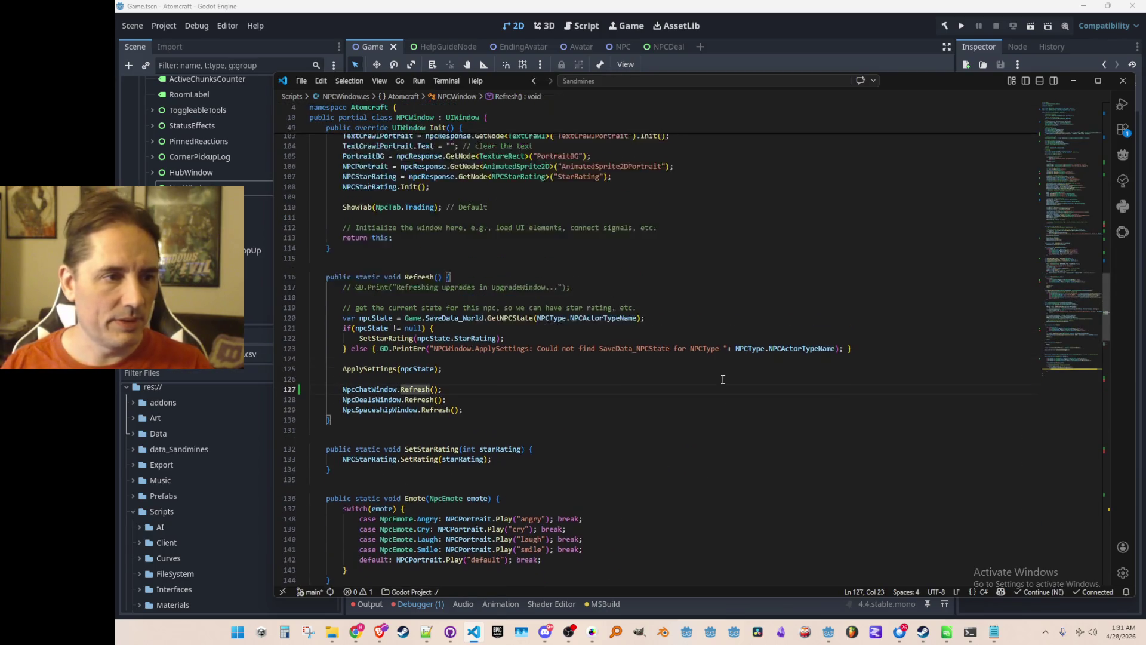
pyautogui.scroll(8, 722, 381)
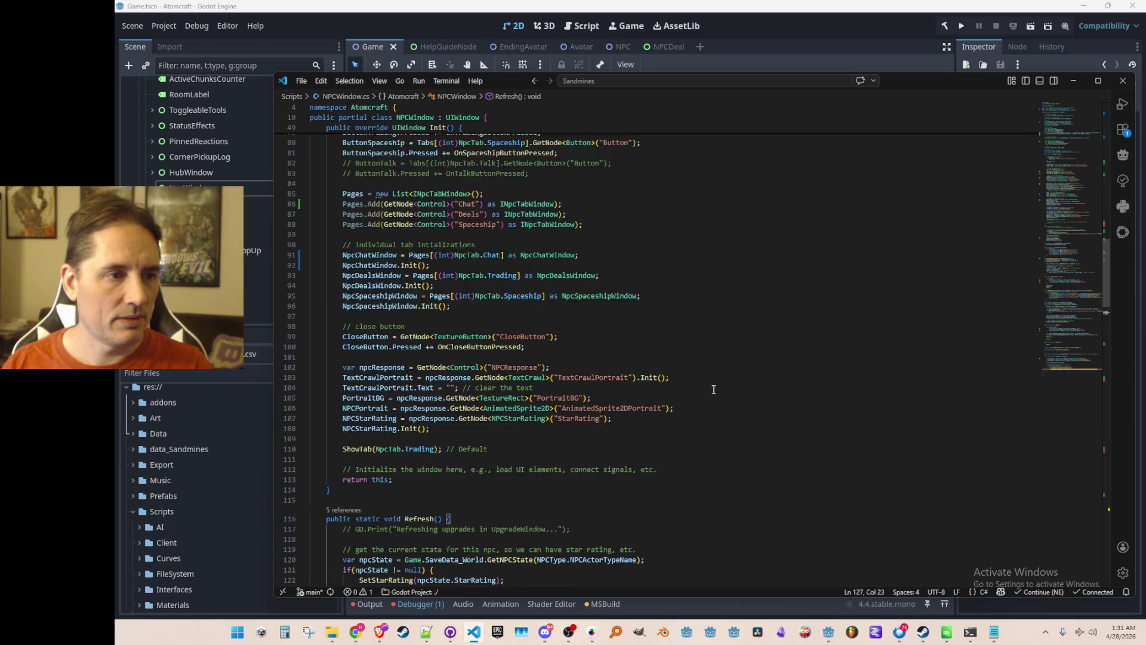
pyautogui.scroll(-14, 719, 382)
pyautogui.scroll(-14, 719, 382)
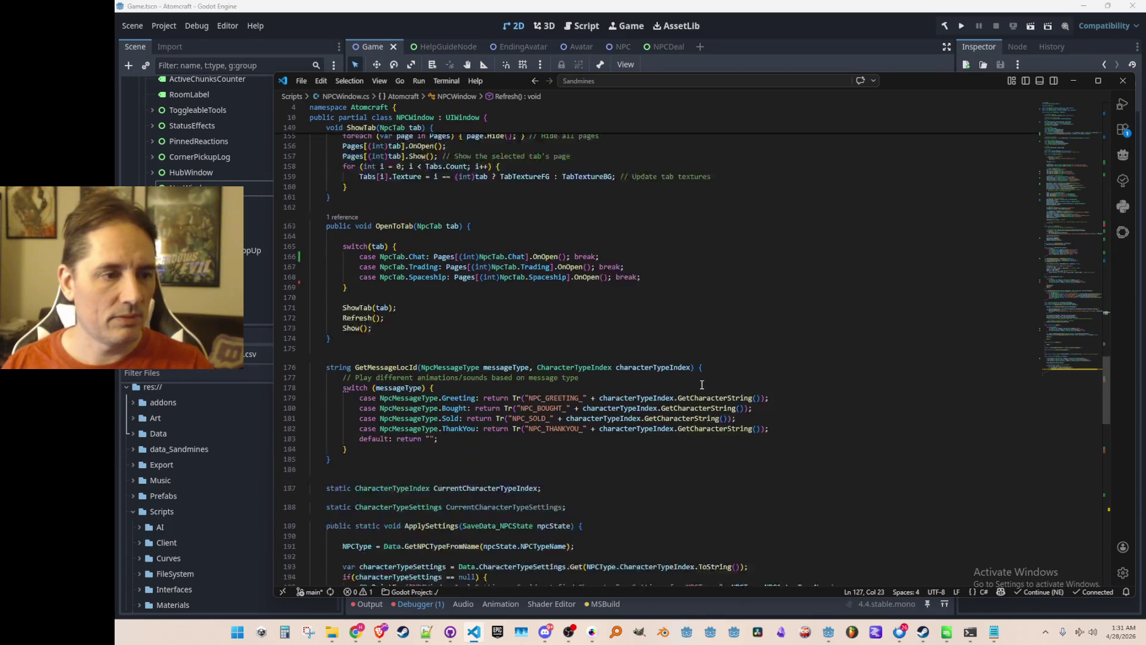
pyautogui.scroll(2, 723, 375)
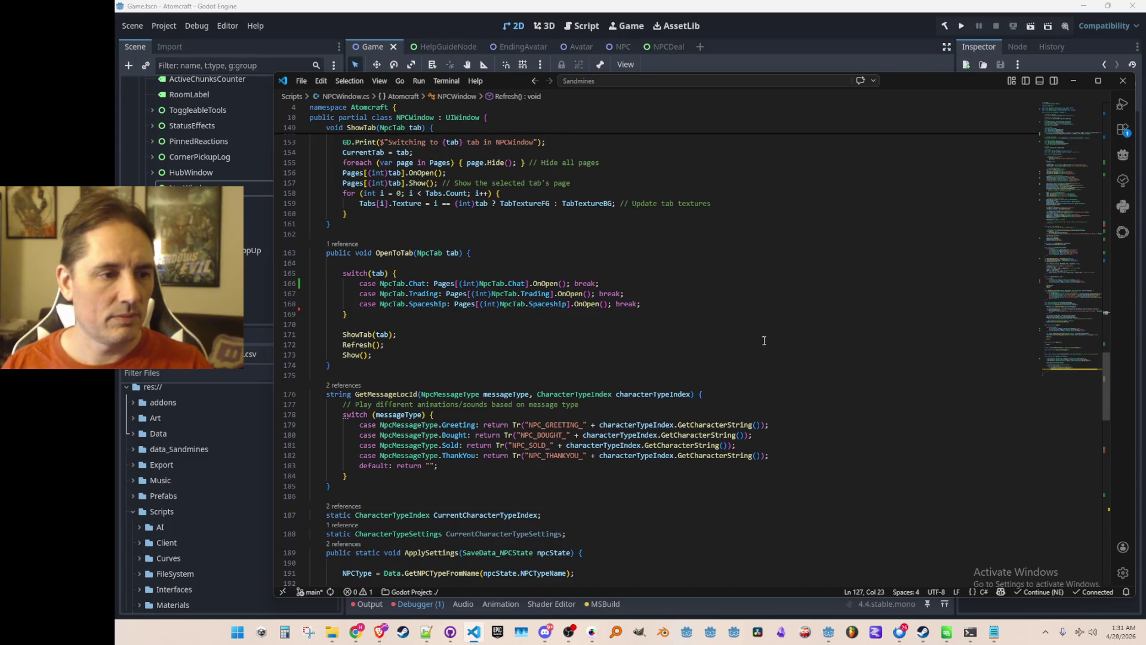
pyautogui.scroll(-6, 767, 332)
pyautogui.scroll(14, 775, 328)
# Step: Search NPCWindow.cs for 'OnOpen(' and go to the OnOpen method at line 208
pyautogui.click(766, 301)
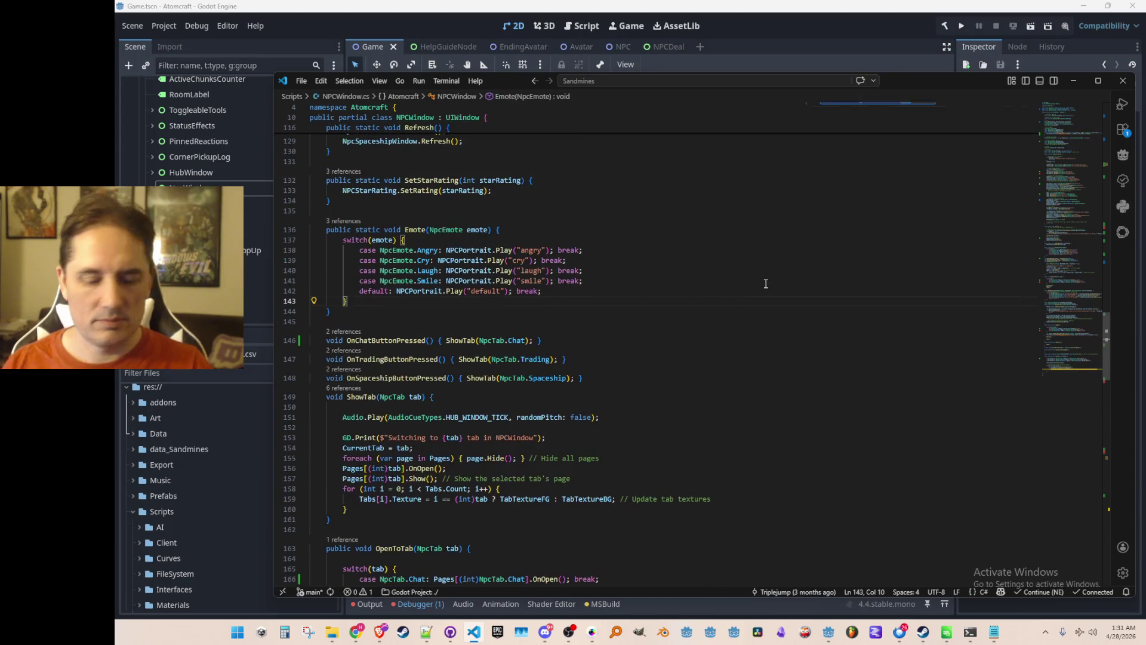
pyautogui.hotkey('ctrl', 'f')
pyautogui.write('OnOpen')
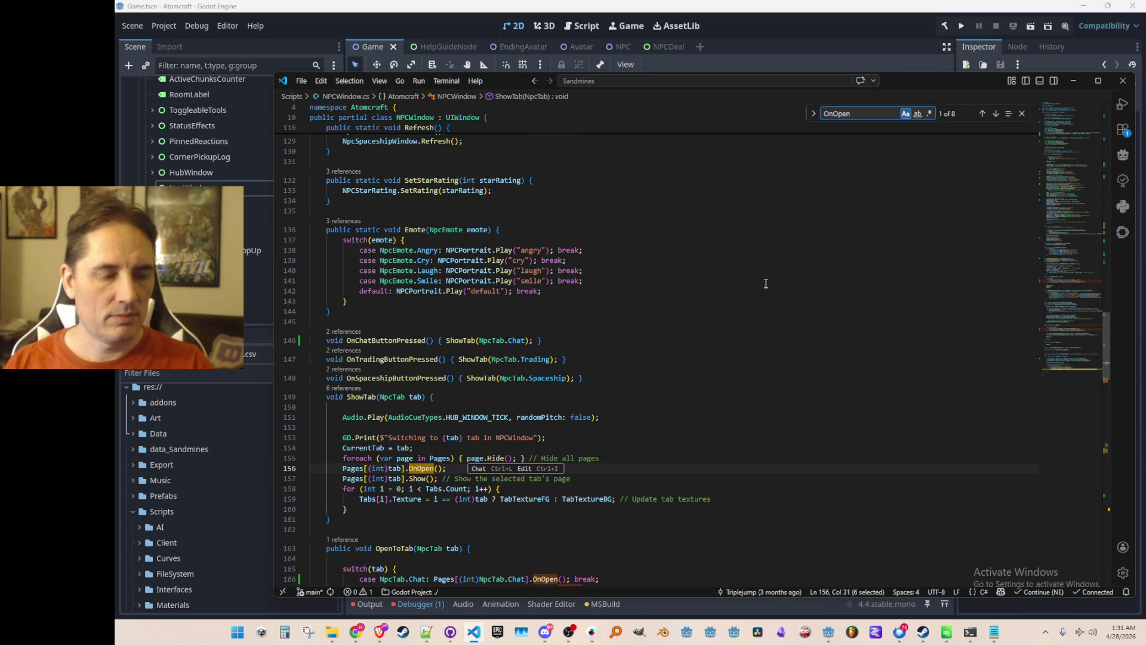
pyautogui.write('(')
pyautogui.press('Return')
pyautogui.press('Return')
pyautogui.press('Return')
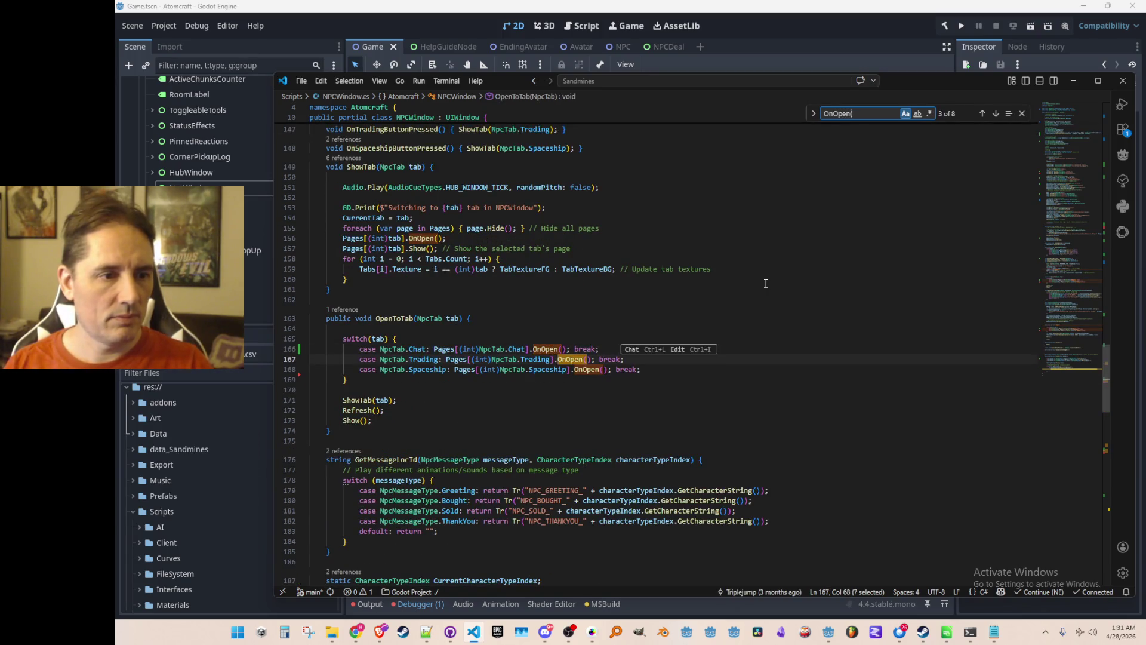
pyautogui.press('Return')
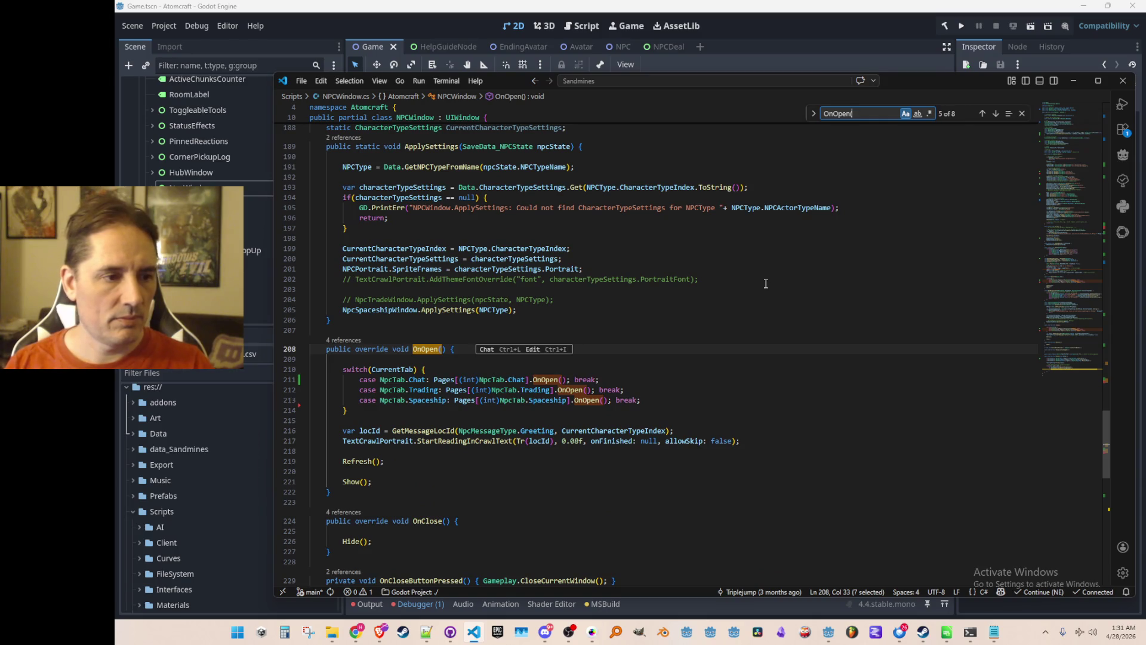
pyautogui.press('Escape')
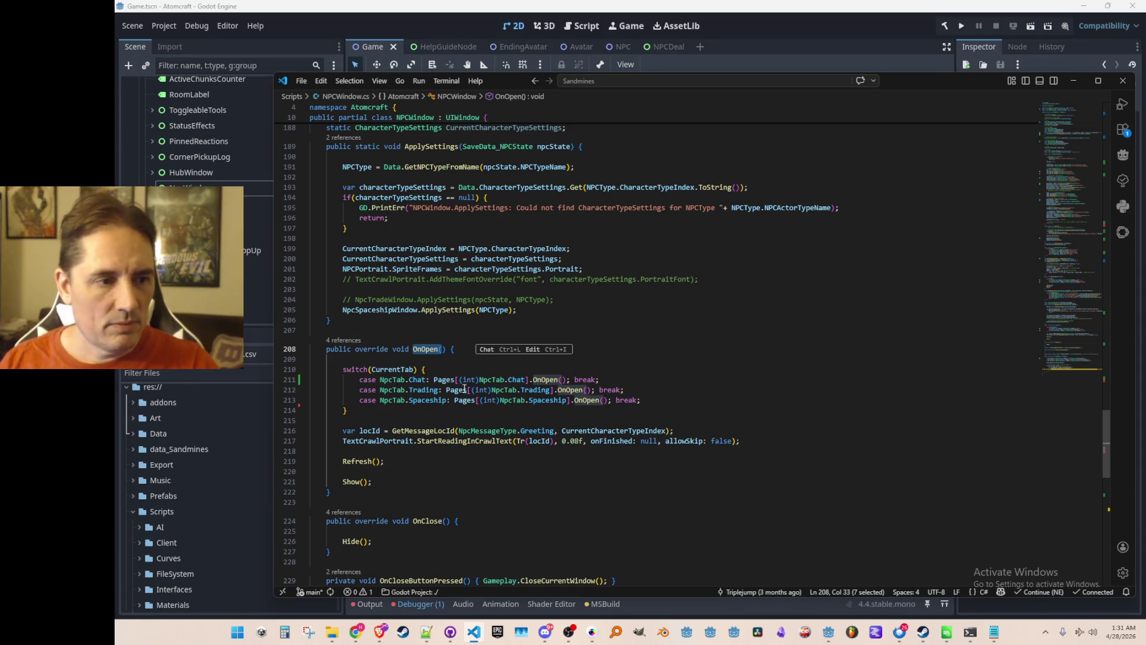
# Step: Jump from the Refresh call inside OnOpen to the Refresh definition with F12
pyautogui.click(458, 333)
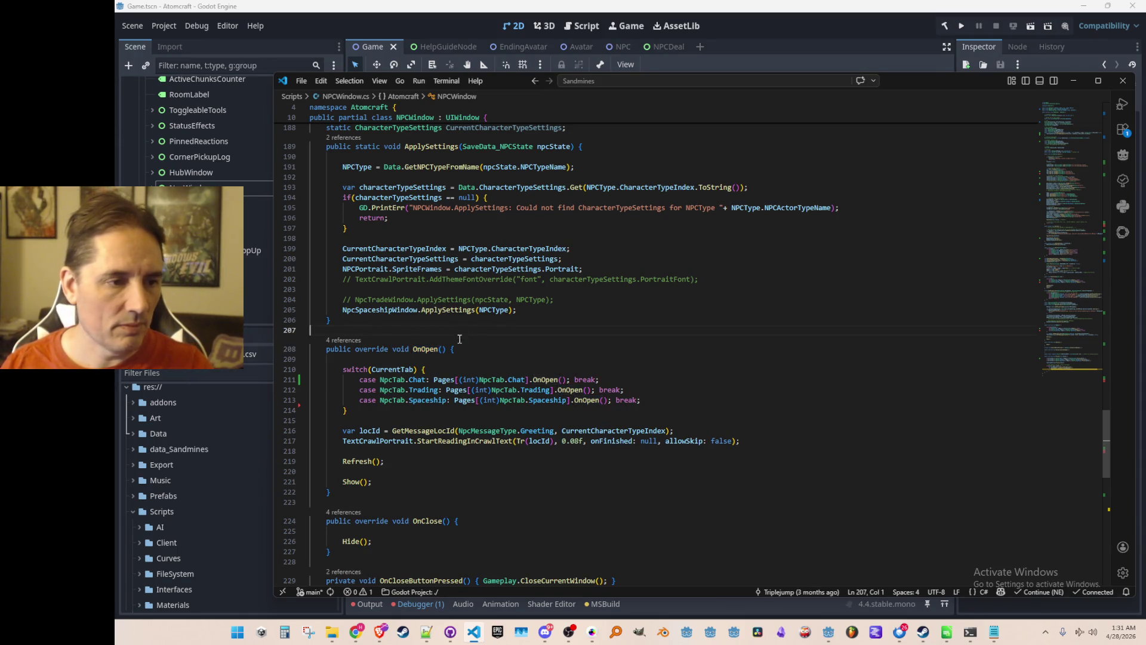
pyautogui.click(450, 454)
pyautogui.click(365, 460)
pyautogui.press('F12')
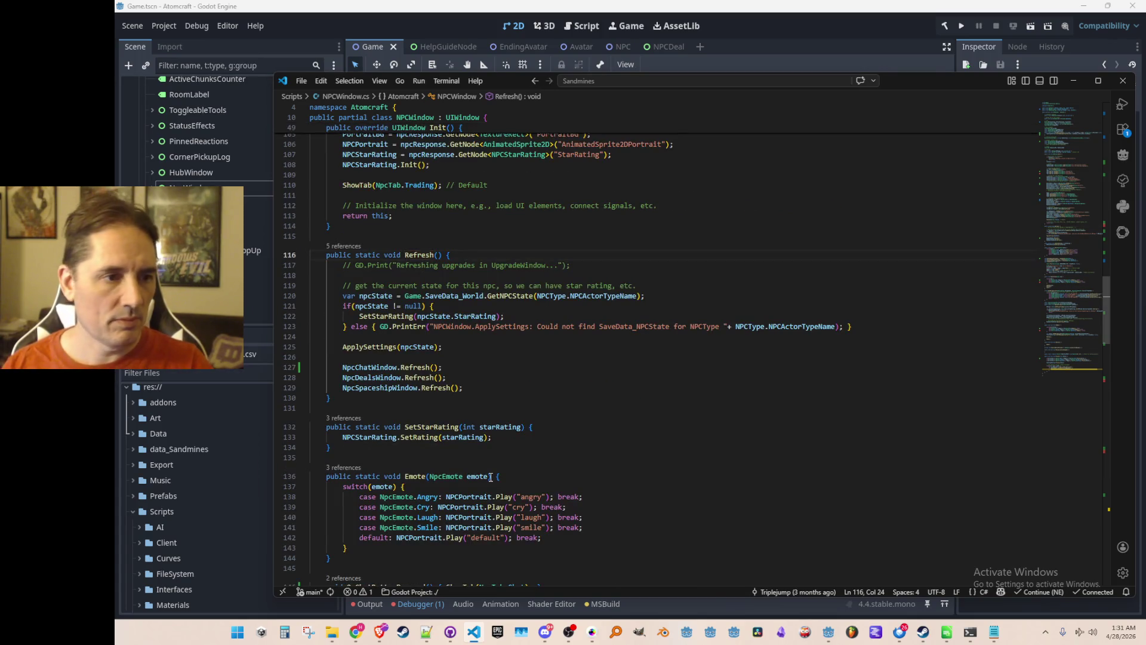
# Step: Go to NpcChatWindow's Refresh definition and highlight where CurrentNodeName is used
pyautogui.click(390, 367)
pyautogui.press('F12')
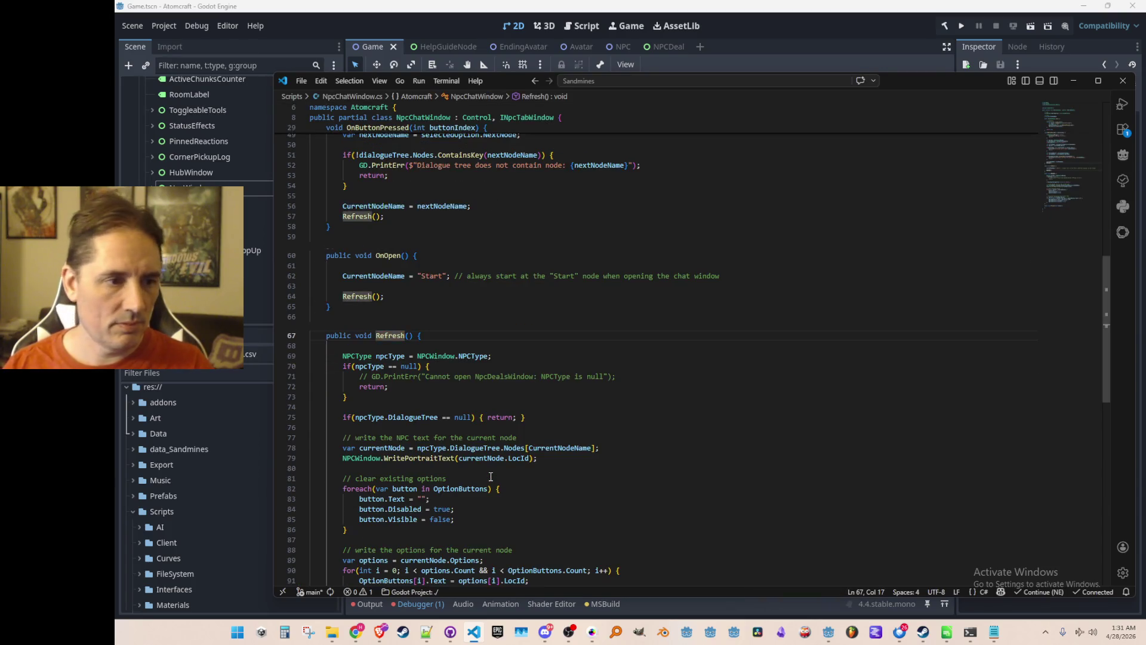
pyautogui.scroll(2, 417, 370)
pyautogui.doubleClick(394, 332)
pyautogui.scroll(10, 657, 386)
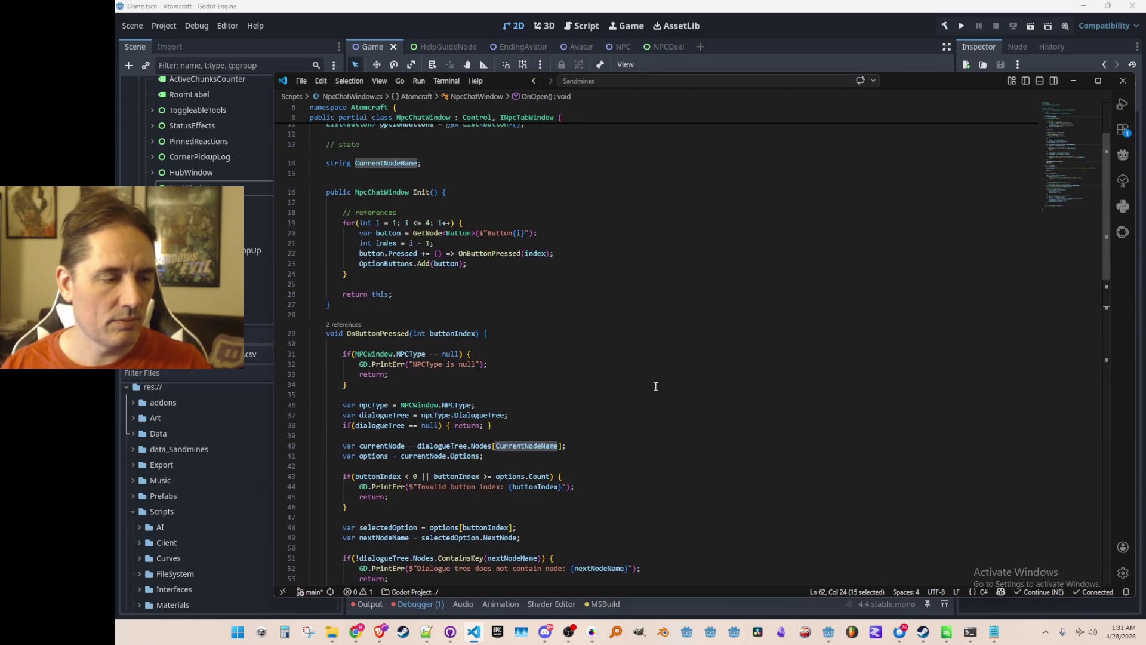
pyautogui.scroll(3, 657, 387)
pyautogui.scroll(-12, 658, 388)
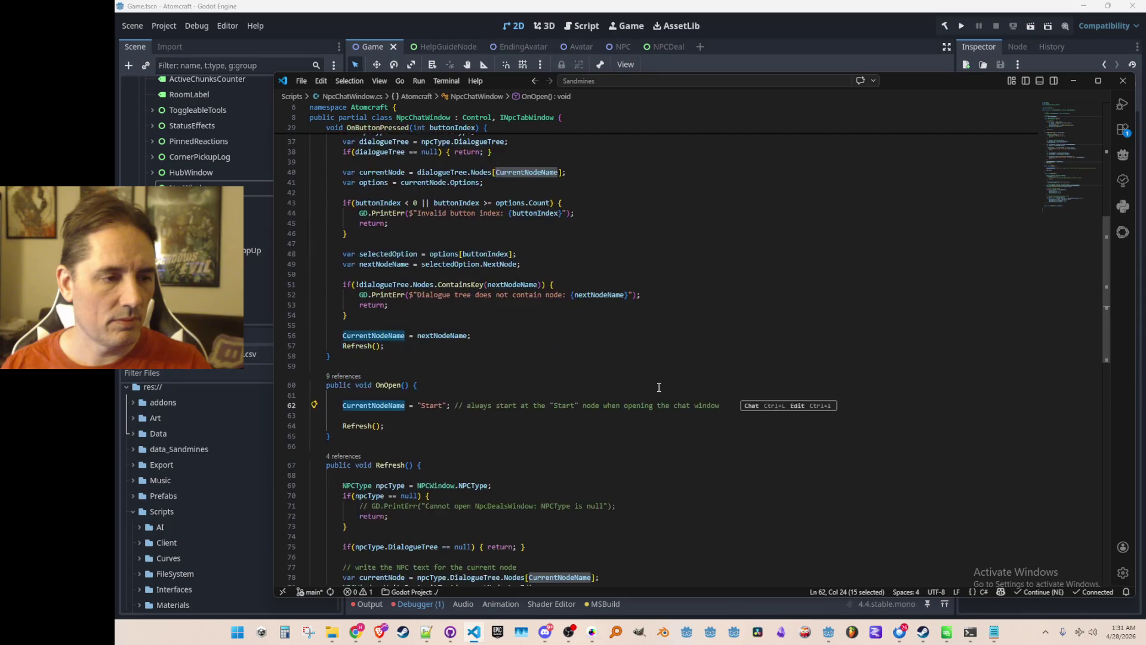
pyautogui.scroll(-3, 663, 388)
pyautogui.scroll(3, 628, 382)
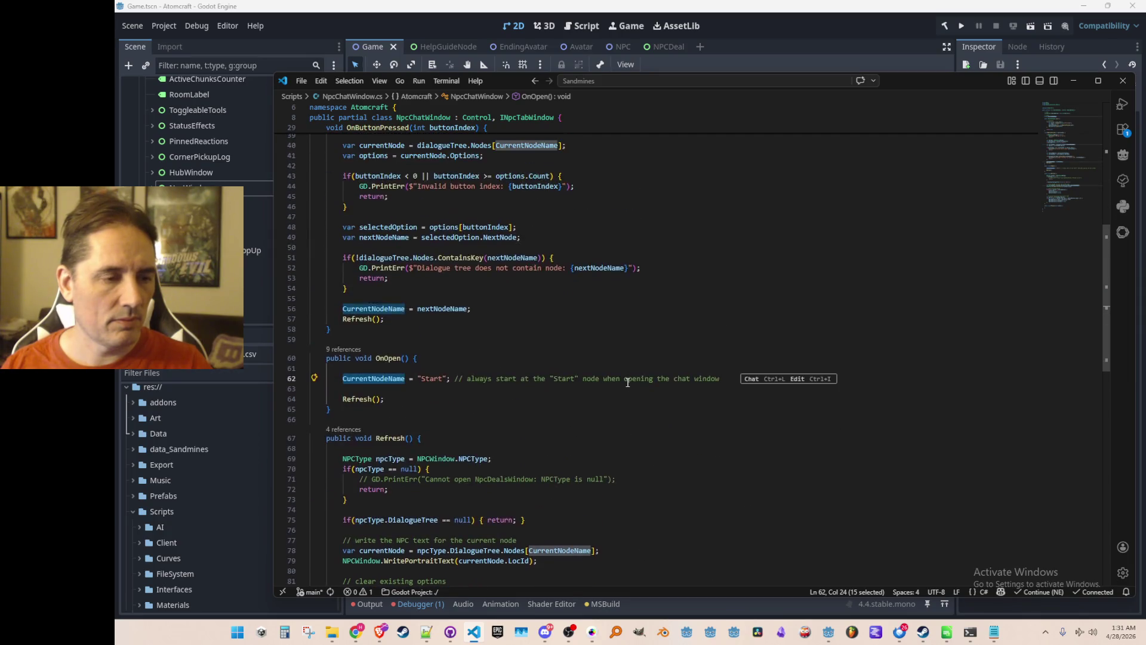
pyautogui.scroll(-4, 627, 382)
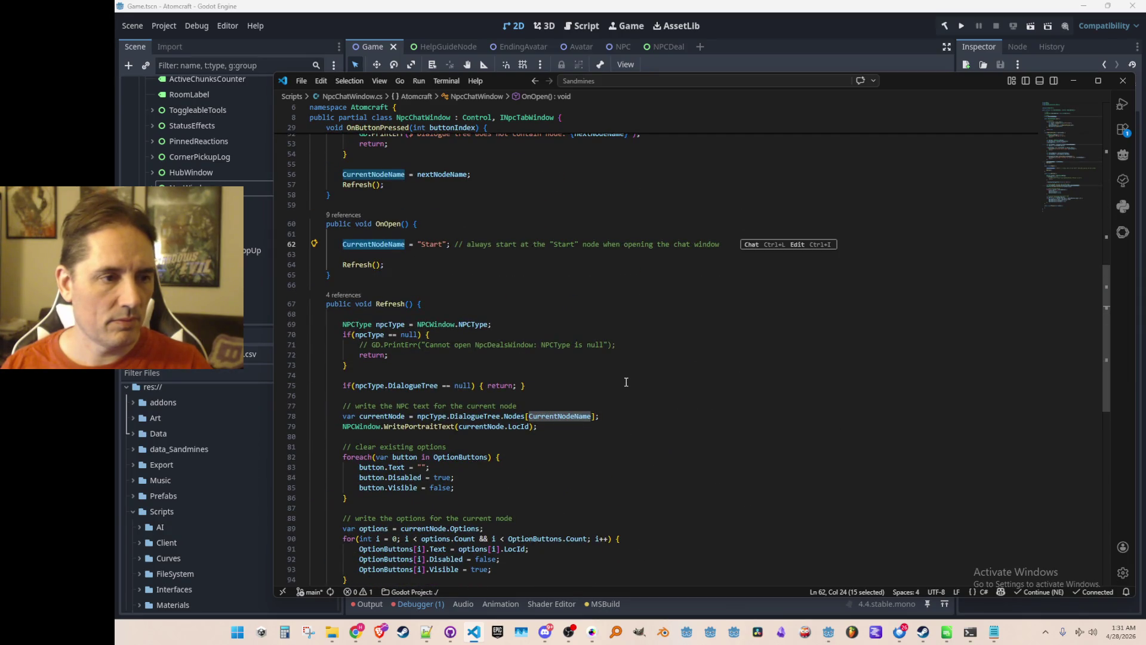
# Step: Add a guard at the top of Refresh setting CurrentNodeName to "Start" when null
pyautogui.click(517, 276)
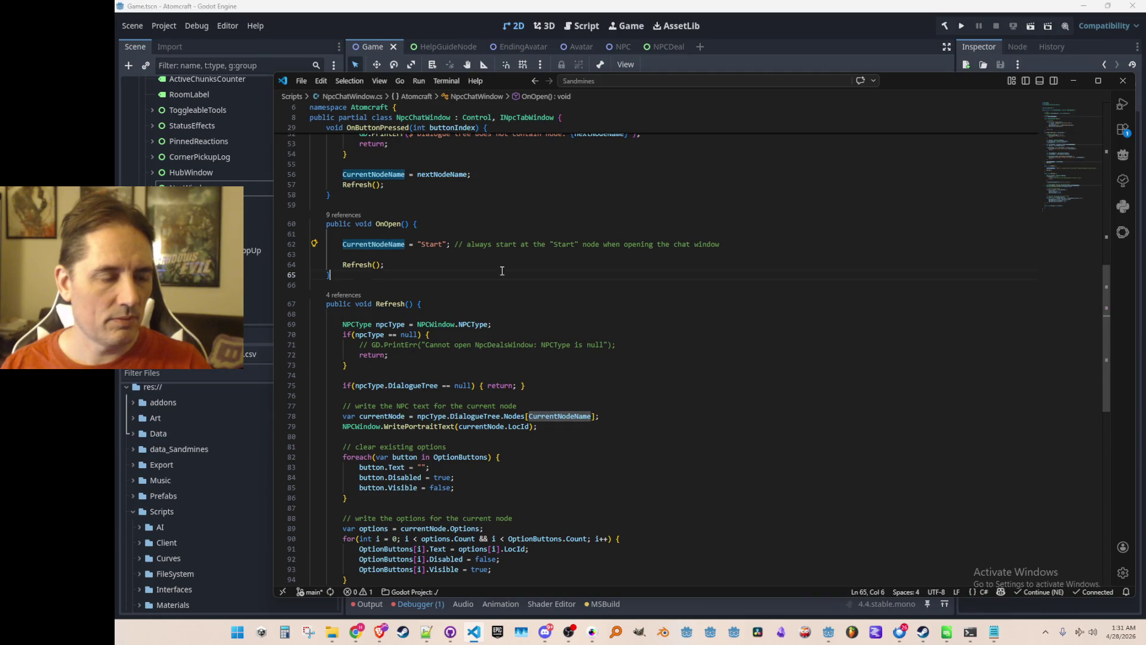
pyautogui.click(735, 327)
pyautogui.press('Return')
pyautogui.press('Return')
pyautogui.press('Up')
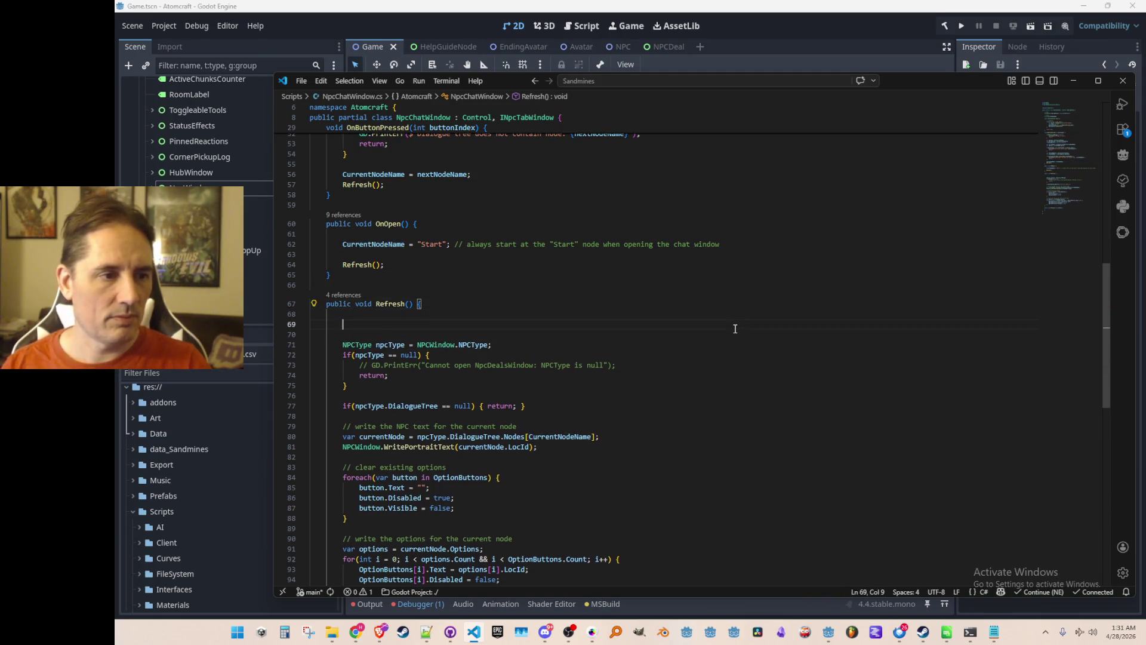
pyautogui.write('if (CurrentNodeName !=')
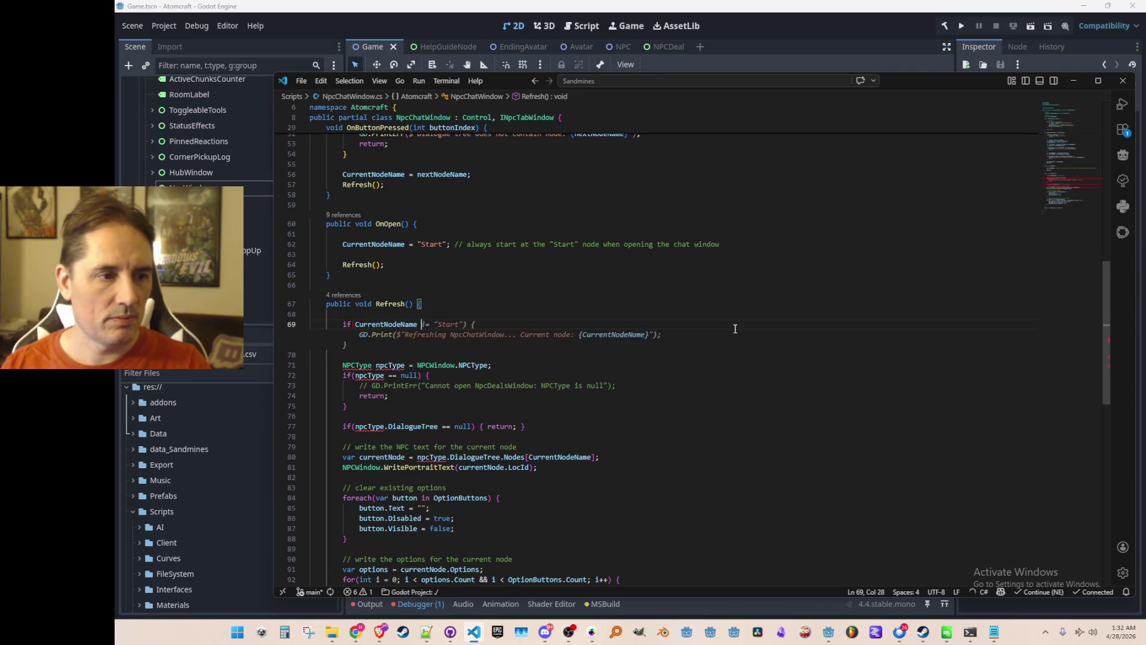
pyautogui.write(' ==')
pyautogui.write('){ CurrentNodeName')
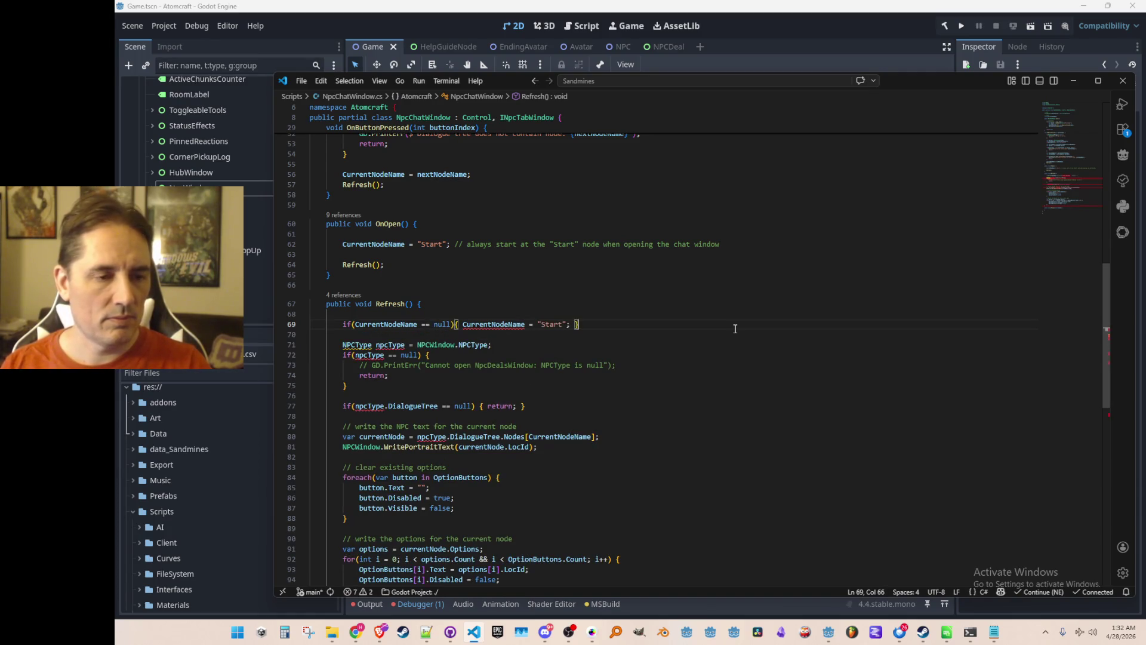
pyautogui.press('Home')
pyautogui.press('Home')
pyautogui.press('Up')
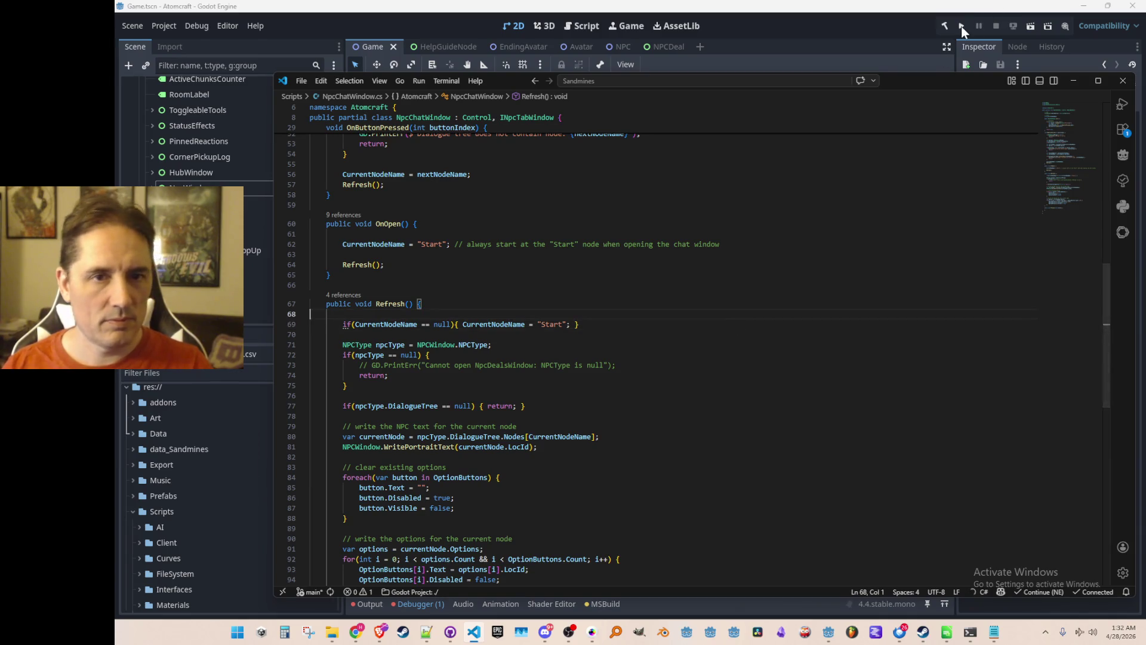
# Step: Run the Atomcraft project from Godot and bring the YouTube browser window forward
pyautogui.click(961, 26)
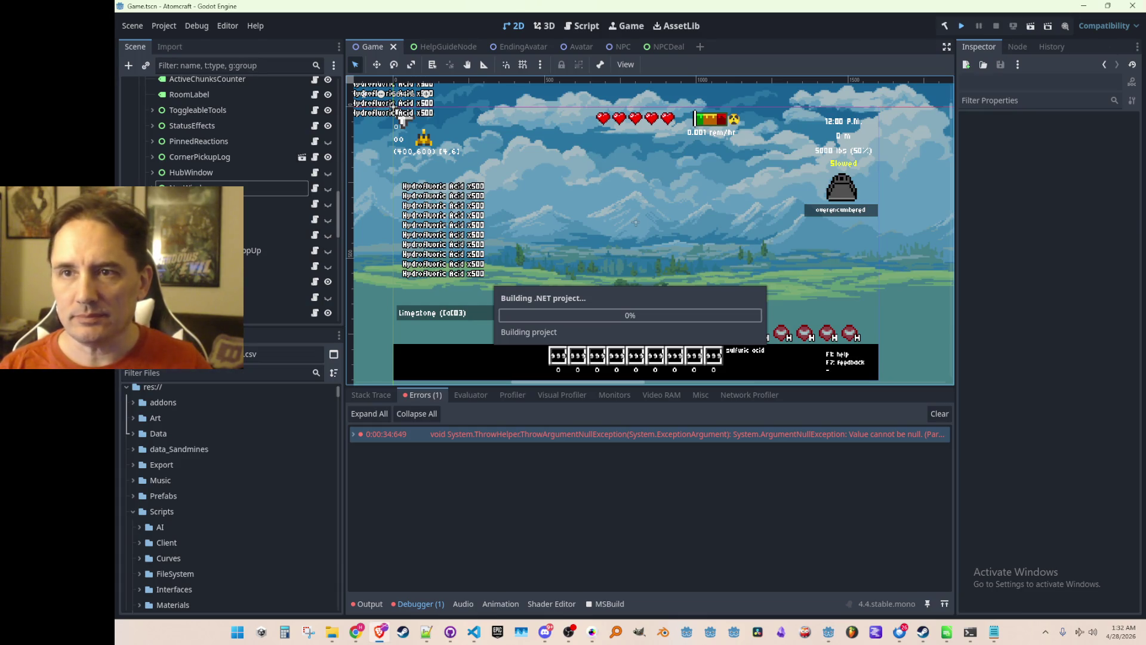
pyautogui.click(380, 632)
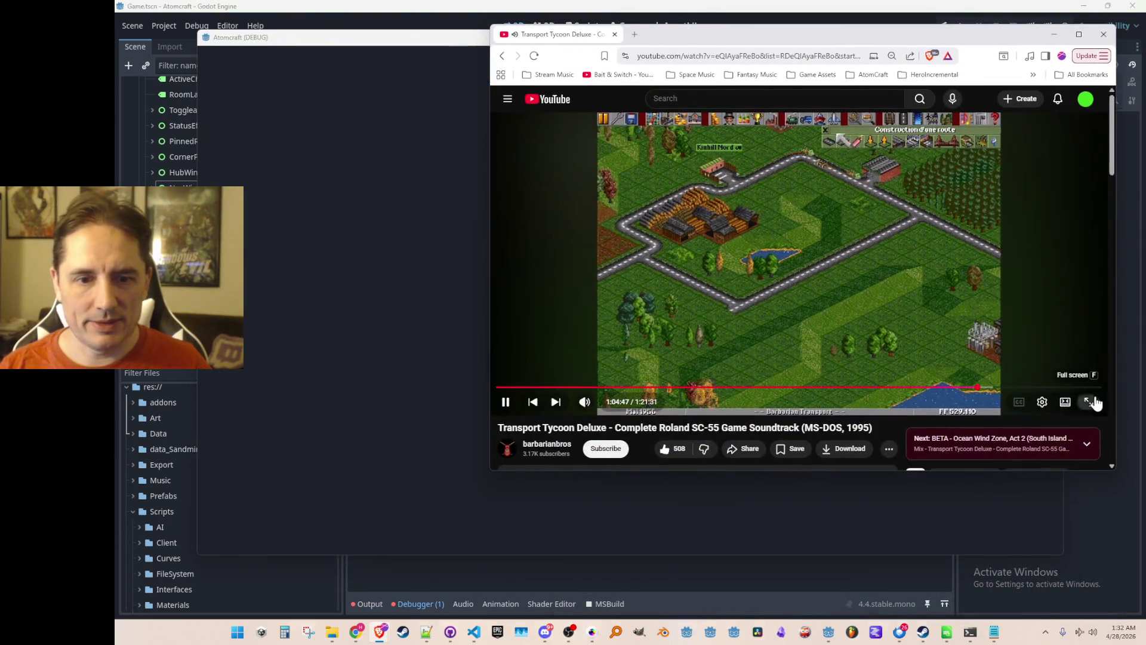
# Step: Toggle the soundtrack video fullscreen and back, then drag the browser toward the right edge
pyautogui.click(1088, 402)
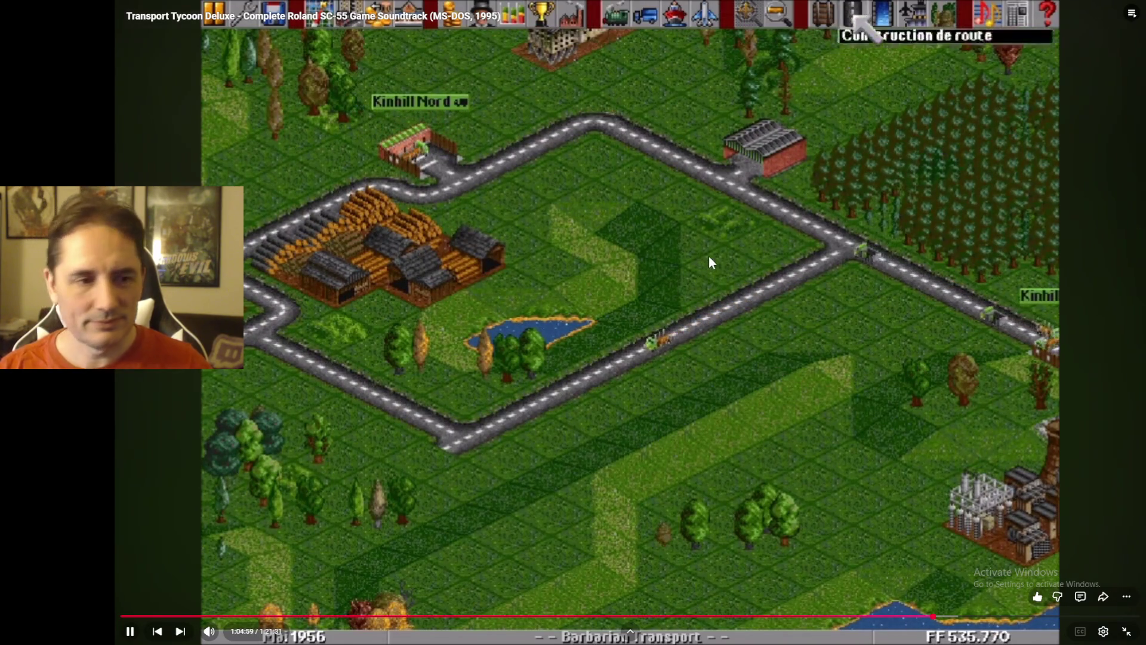
pyautogui.press('Escape')
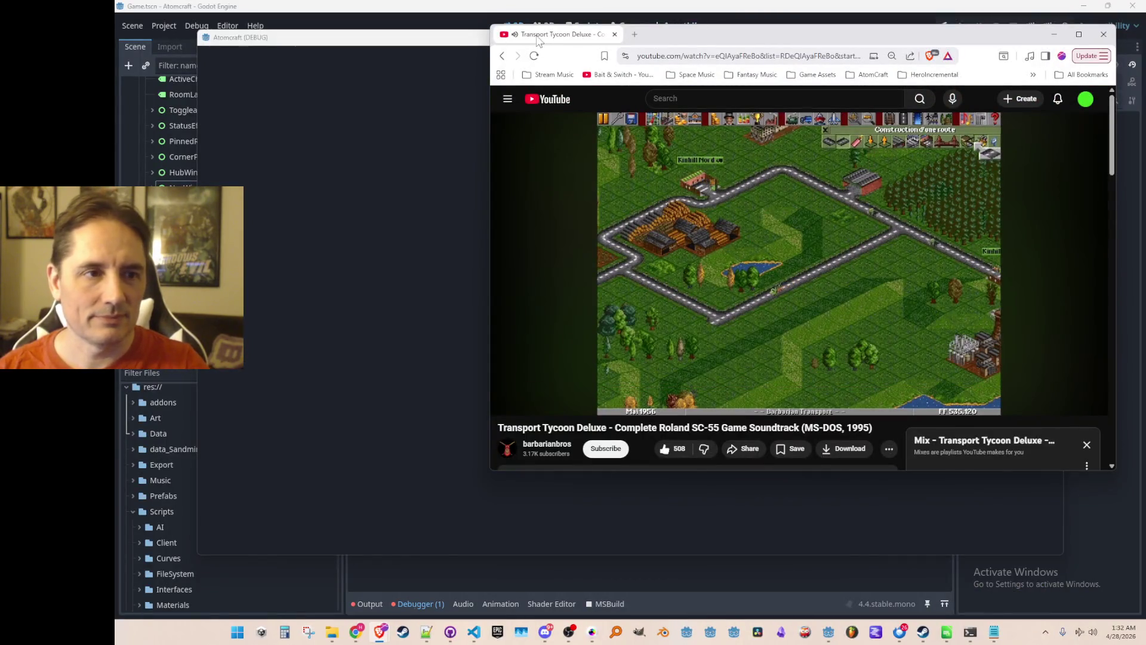
pyautogui.moveTo(562, 34); pyautogui.dragTo(1145, 257)
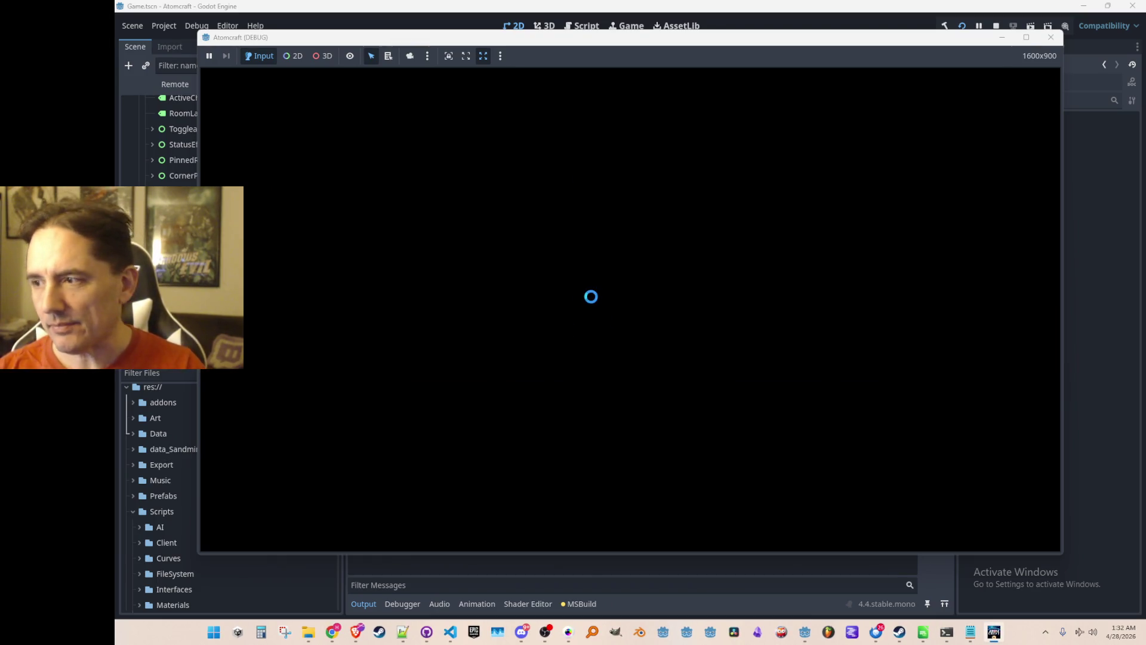
# Step: Start a single-player game with profile A TEST 2 in Enchanted Vista and talk to the NPC
pyautogui.click(590, 320)
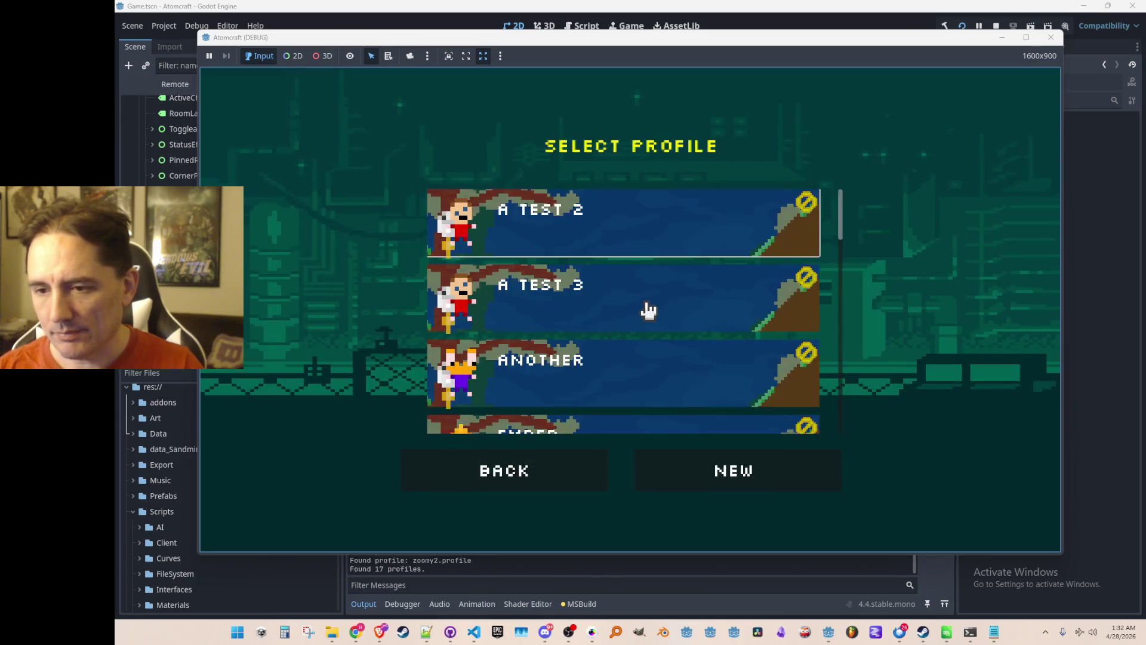
pyautogui.click(644, 228)
pyautogui.click(645, 307)
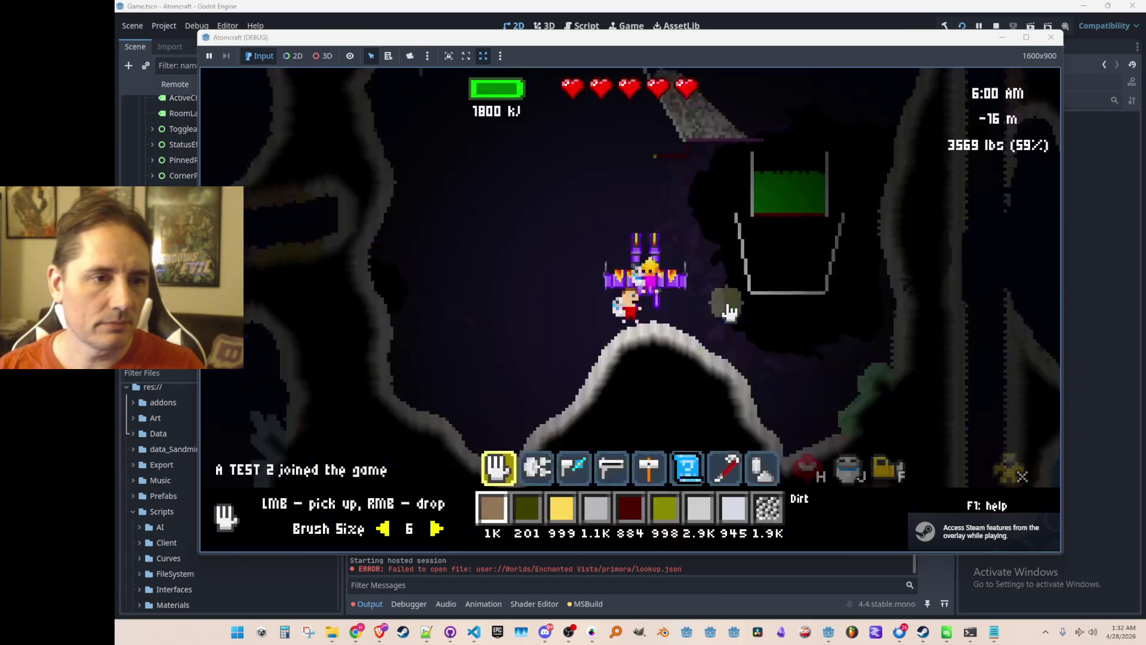
pyautogui.press('Return')
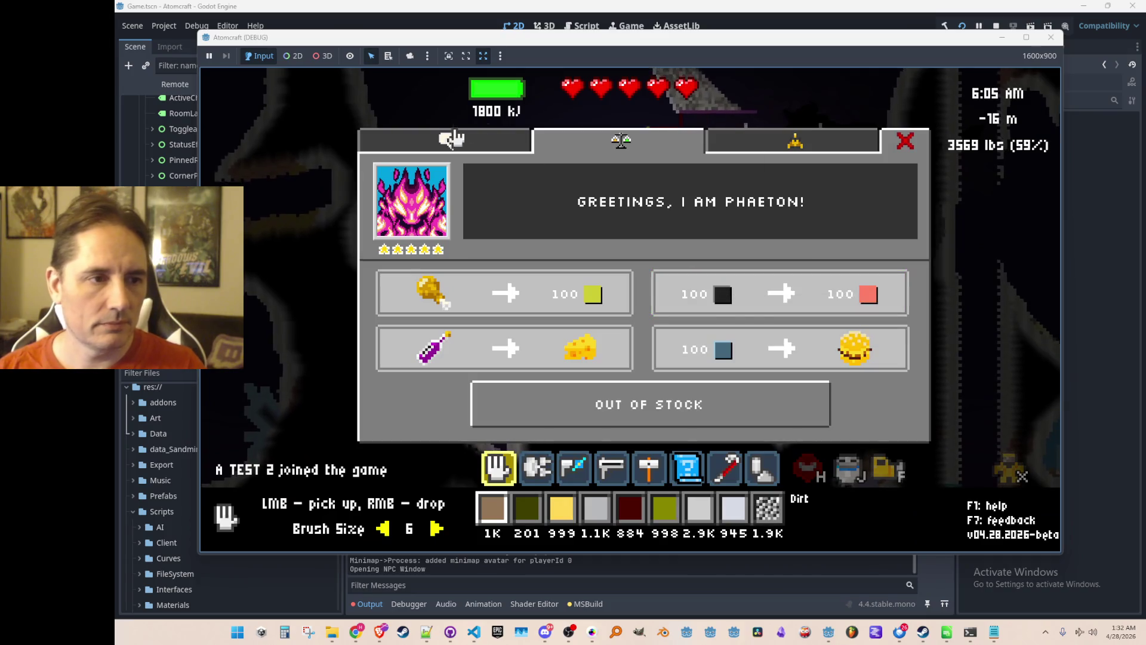
# Step: On the Chat tab, ask about the machinery, reply 'Interesting...', then stop the game
pyautogui.click(441, 140)
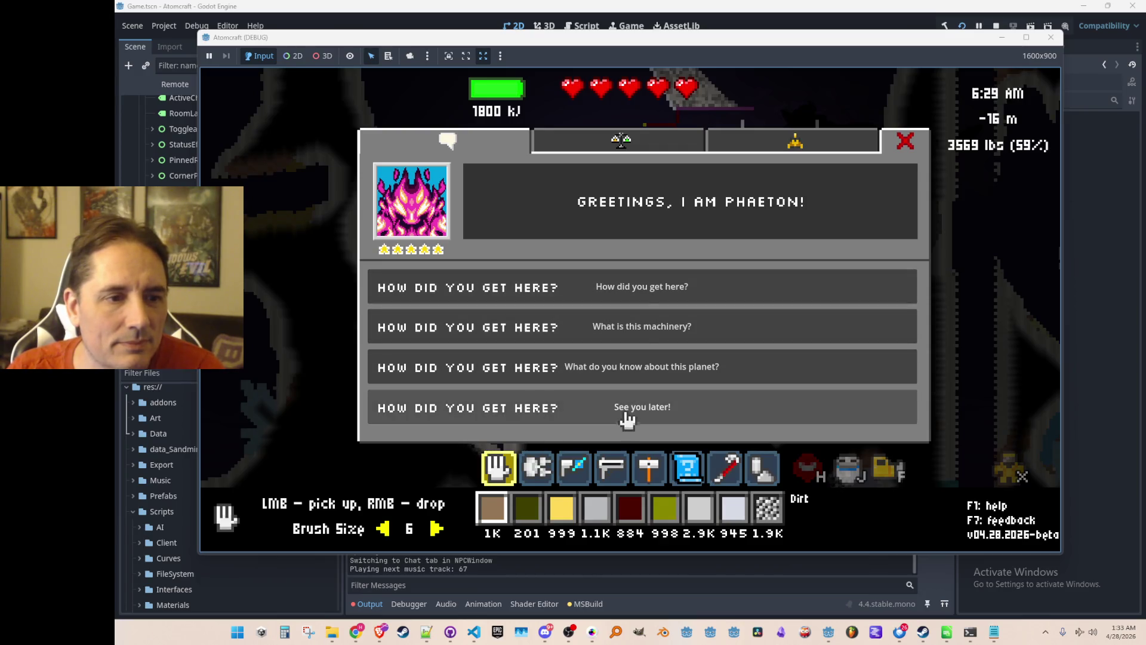
pyautogui.click(657, 332)
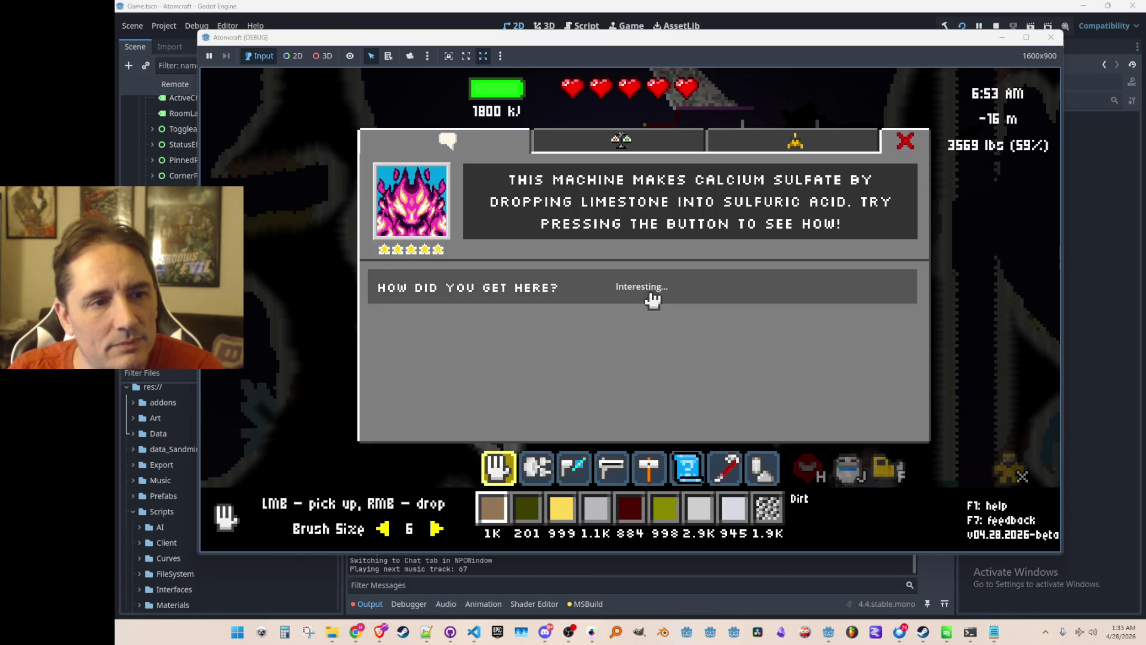
pyautogui.click(653, 298)
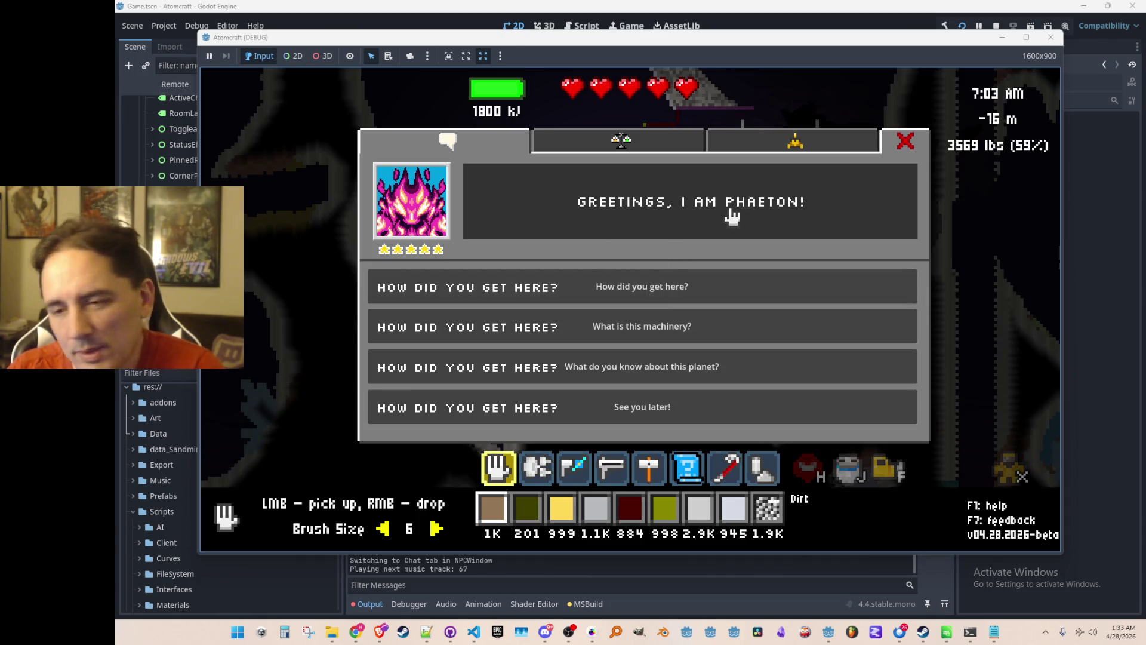
pyautogui.click(993, 26)
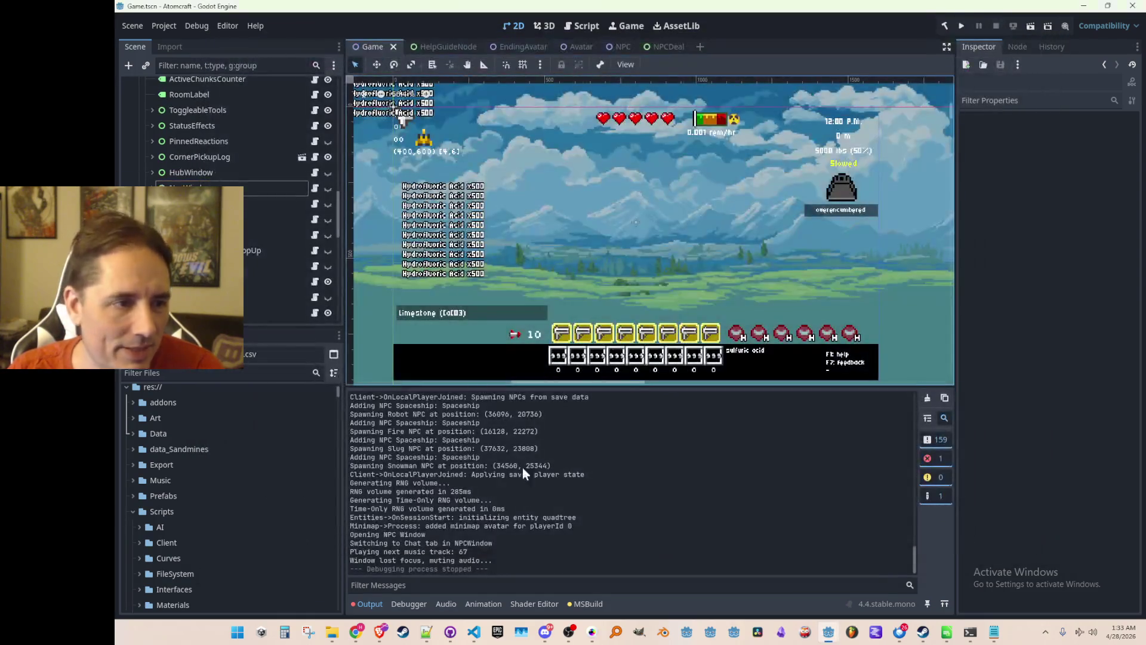
# Step: Wrap currentNode.LocId for the portrait text on line 81 in Tr()
pyautogui.click(473, 632)
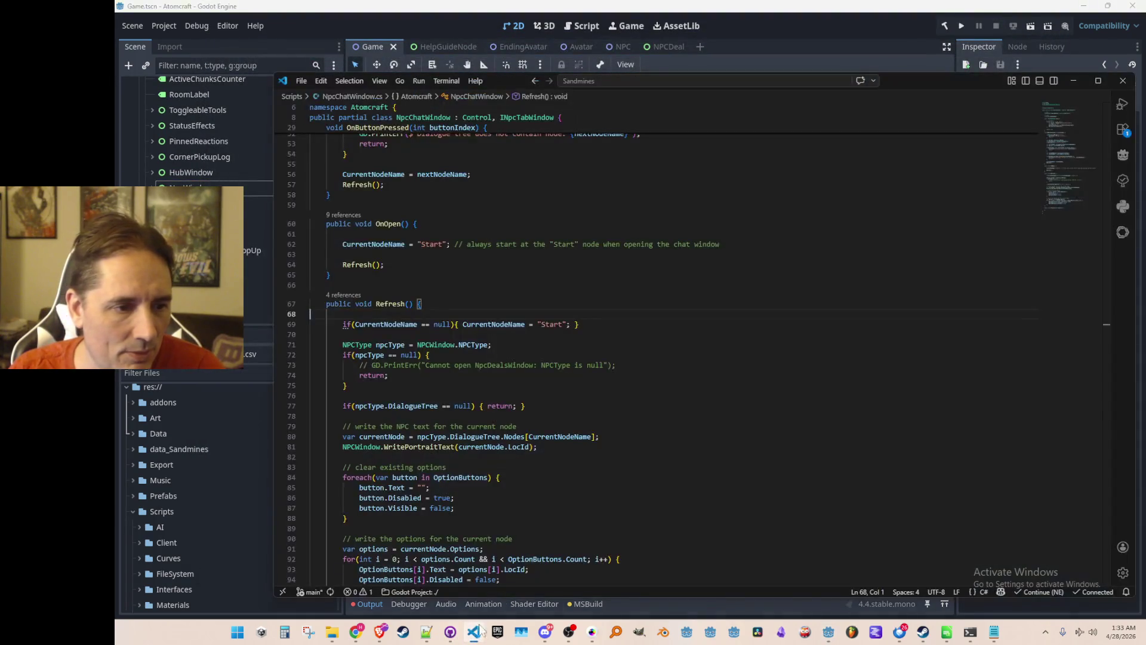
pyautogui.scroll(2, 776, 438)
pyautogui.scroll(-2, 802, 418)
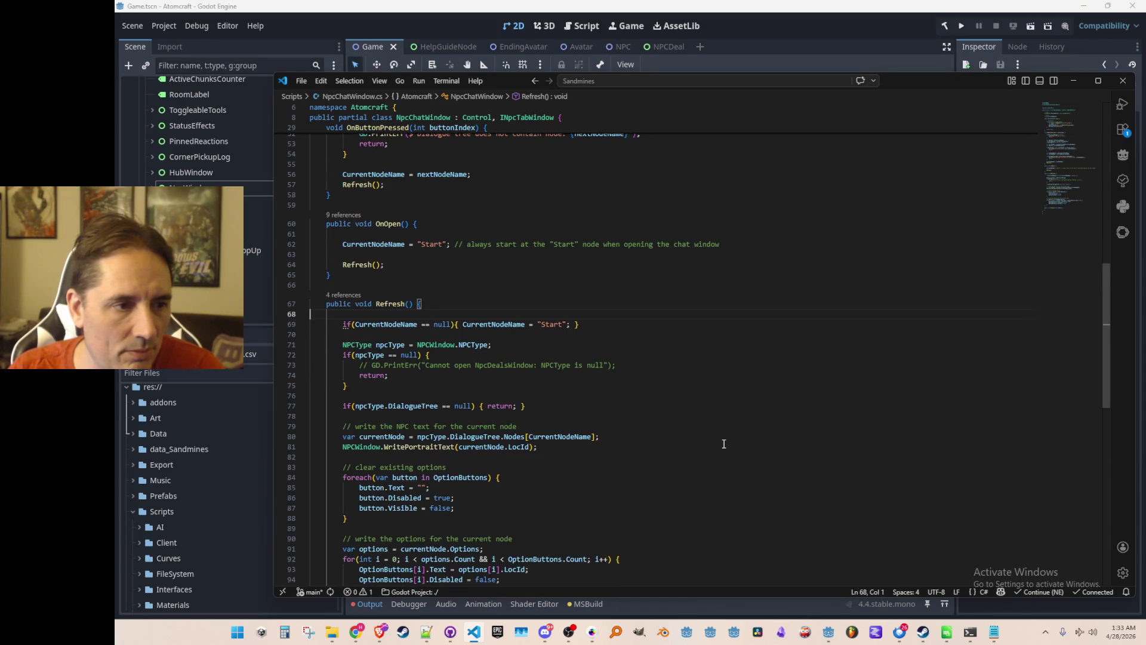
pyautogui.scroll(-3, 724, 444)
pyautogui.click(490, 366)
pyautogui.scroll(-1, 649, 410)
pyautogui.hotkey('ctrl', 'Left')
pyautogui.write('Tr(')
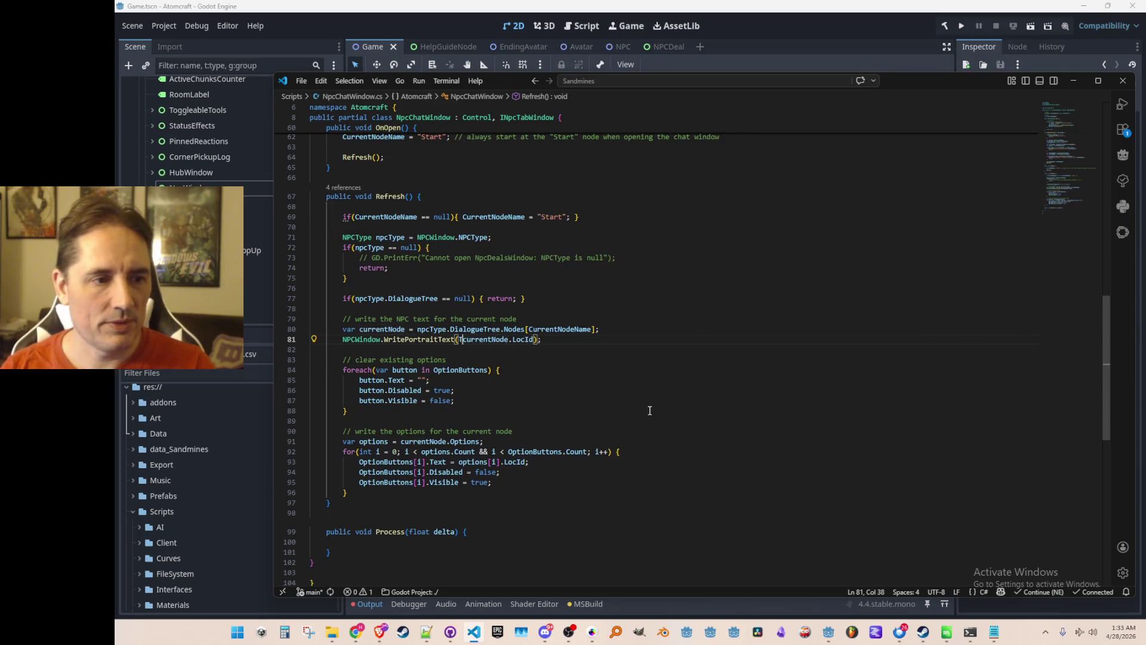
pyautogui.hotkey('ctrl', 'Right')
pyautogui.hotkey('ctrl', 'Right')
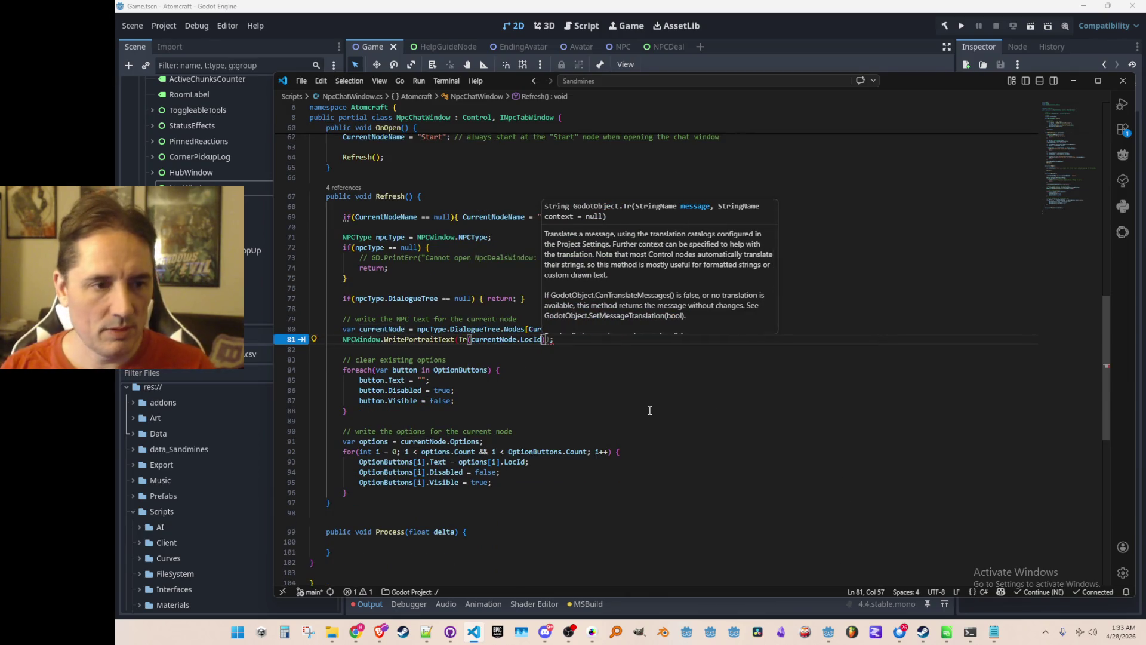
# Step: Accept the suggested Tr() wrap for the option texts on line 93, then return to Godot
pyautogui.press('End')
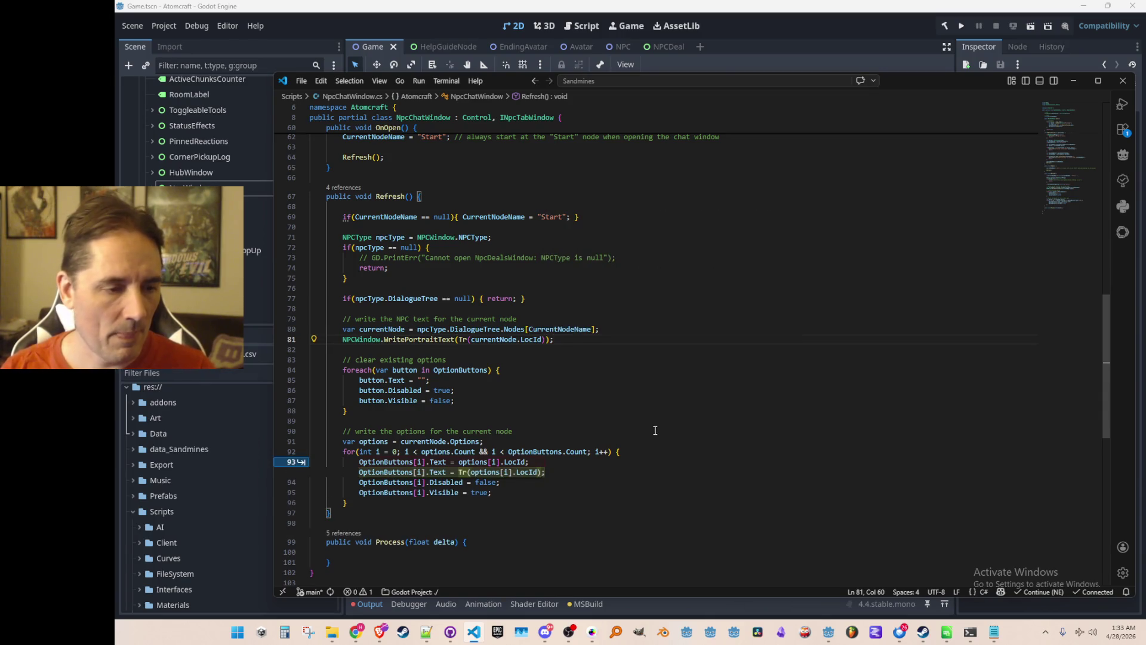
pyautogui.press('Tab')
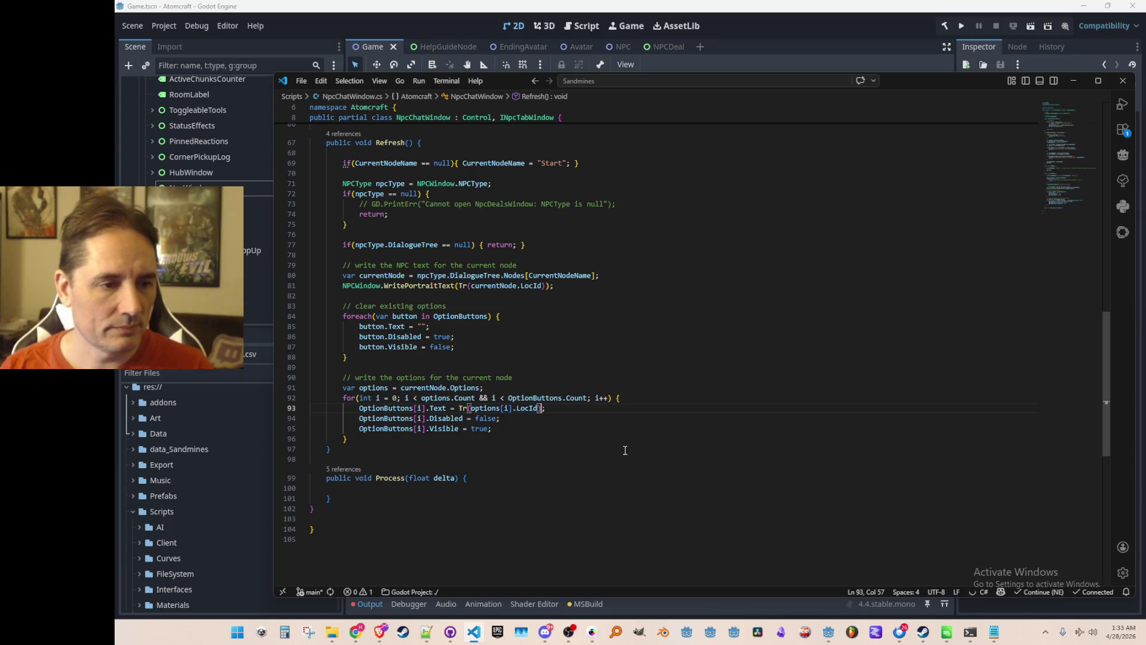
pyautogui.click(690, 365)
pyautogui.scroll(4, 684, 383)
pyautogui.scroll(4, 684, 386)
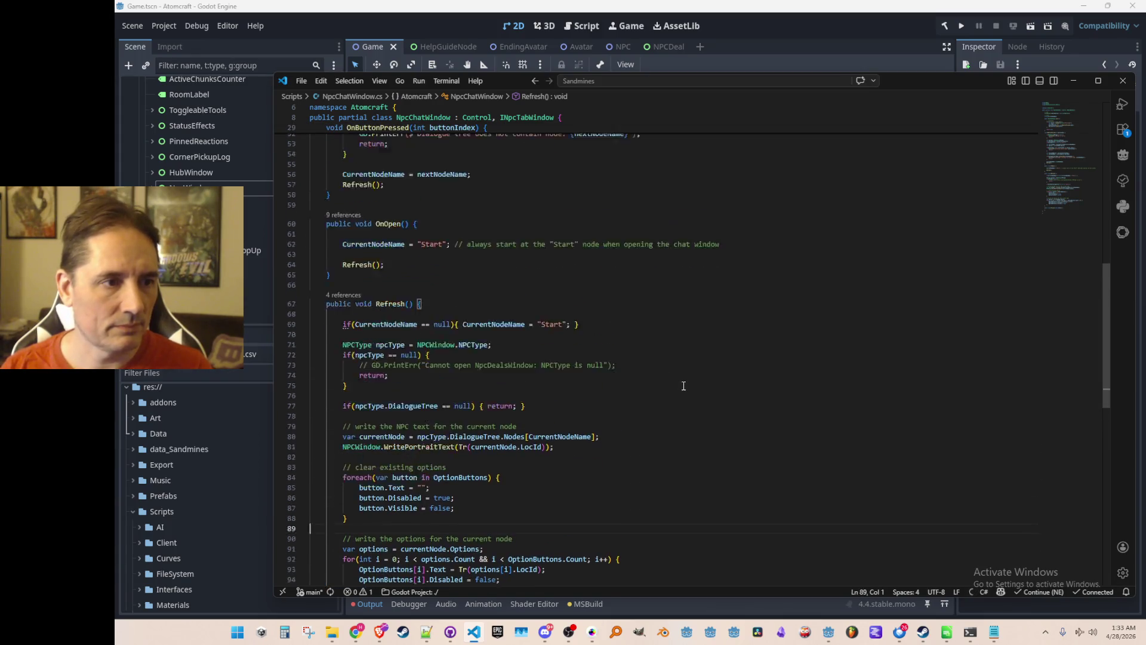
pyautogui.hotkey('alt', 'Tab')
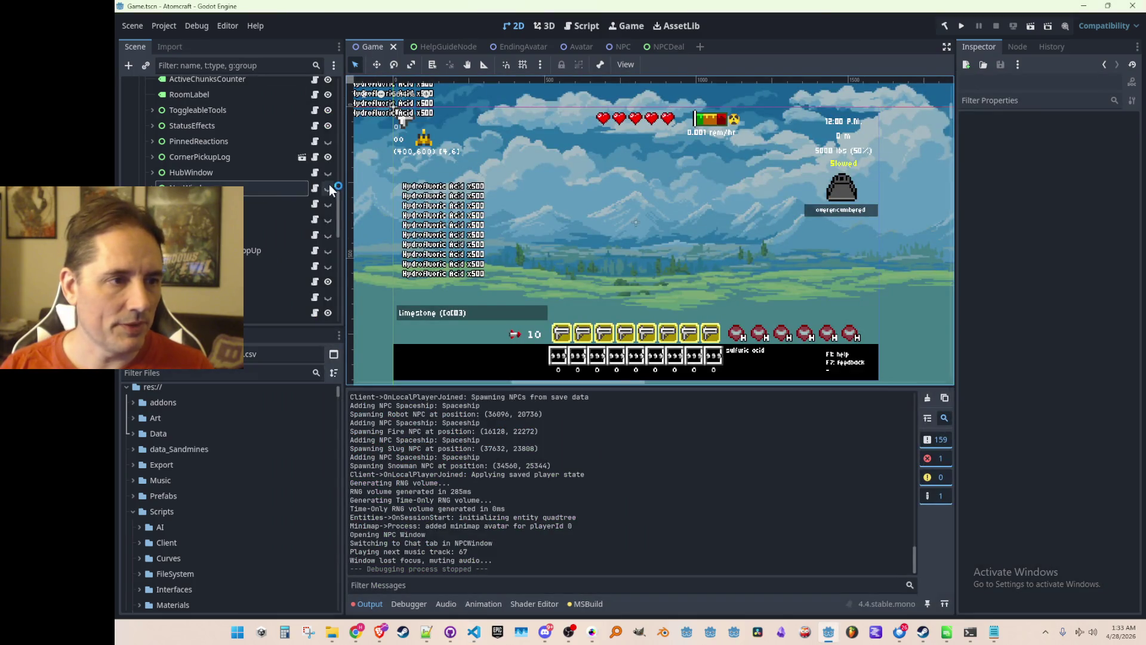
# Step: Unhide NpcWindow, expand it, inspect its option labels and Button1, then switch to VS Code
pyautogui.click(328, 188)
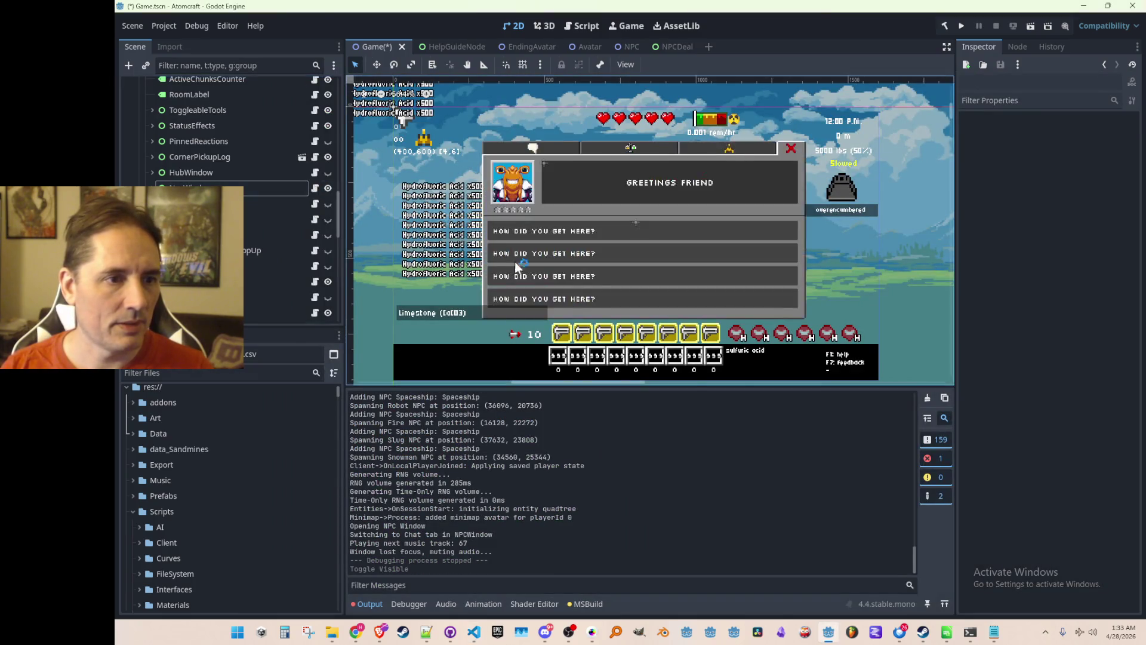
pyautogui.scroll(1, 515, 266)
pyautogui.click(152, 188)
pyautogui.scroll(-2, 227, 238)
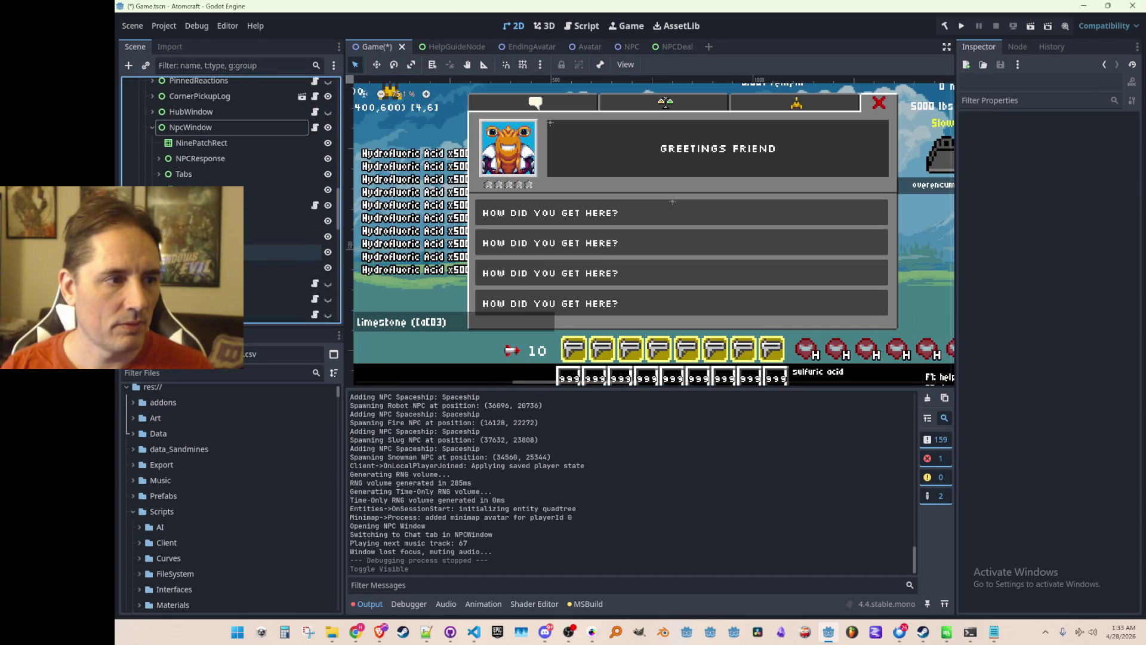
pyautogui.click(269, 221)
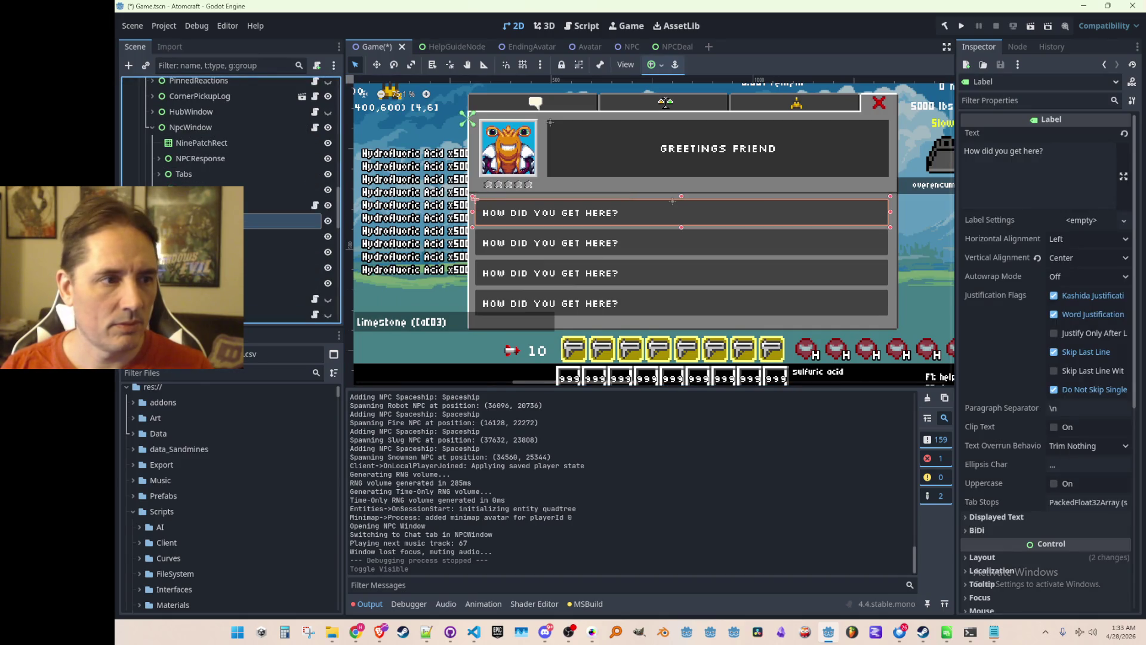
pyautogui.click(254, 237)
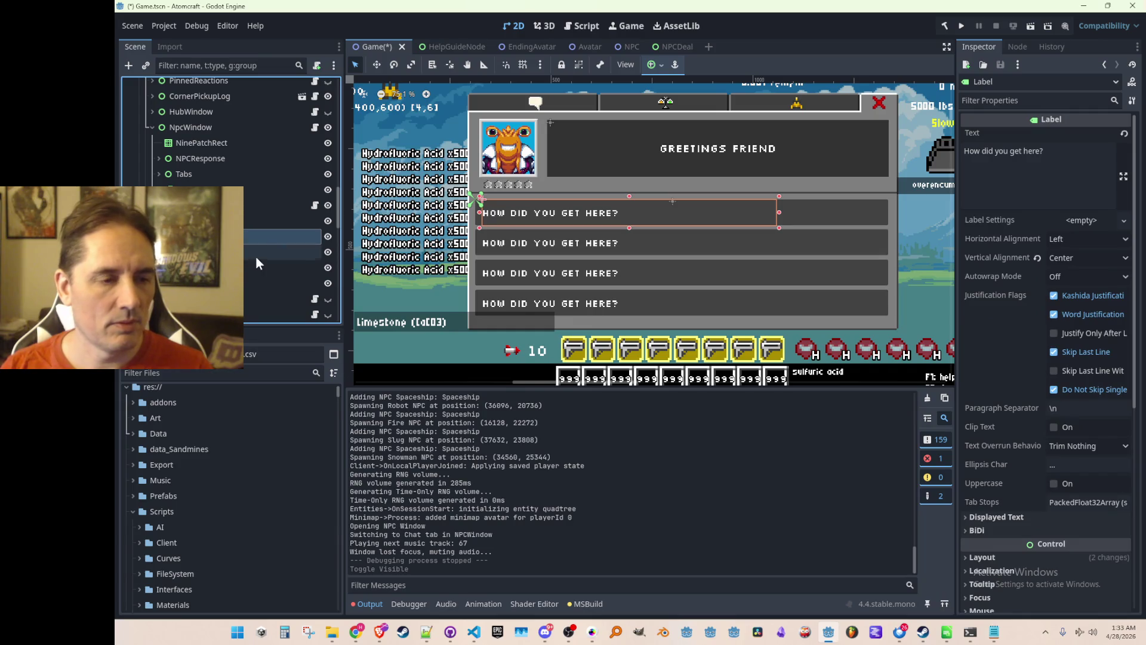
pyautogui.click(256, 221)
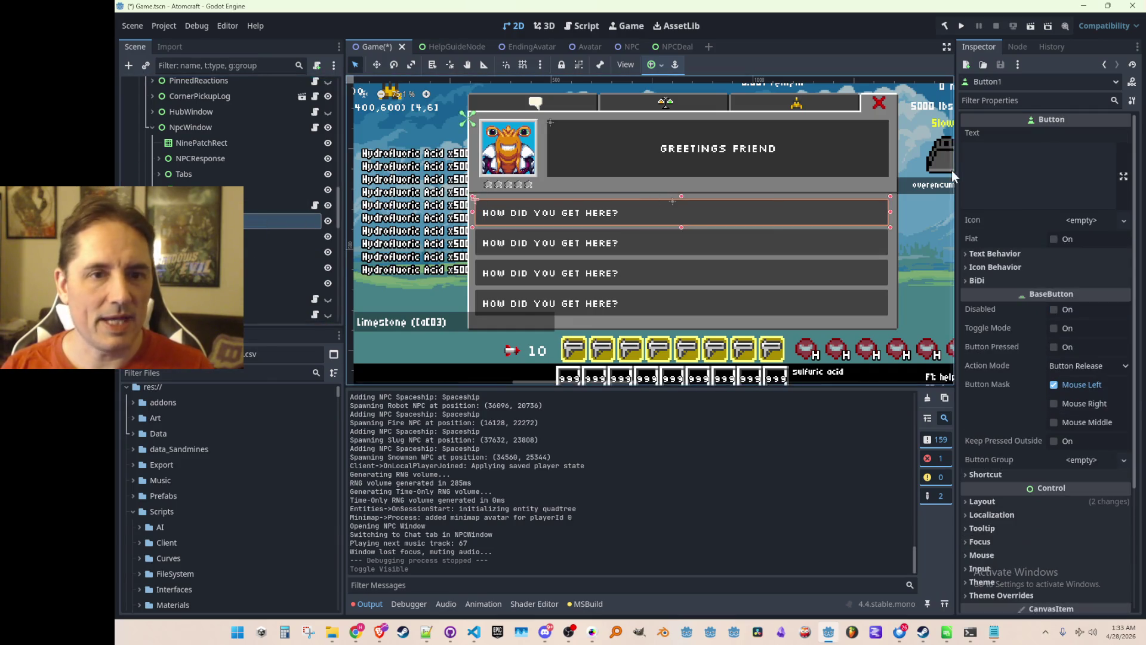
pyautogui.click(247, 237)
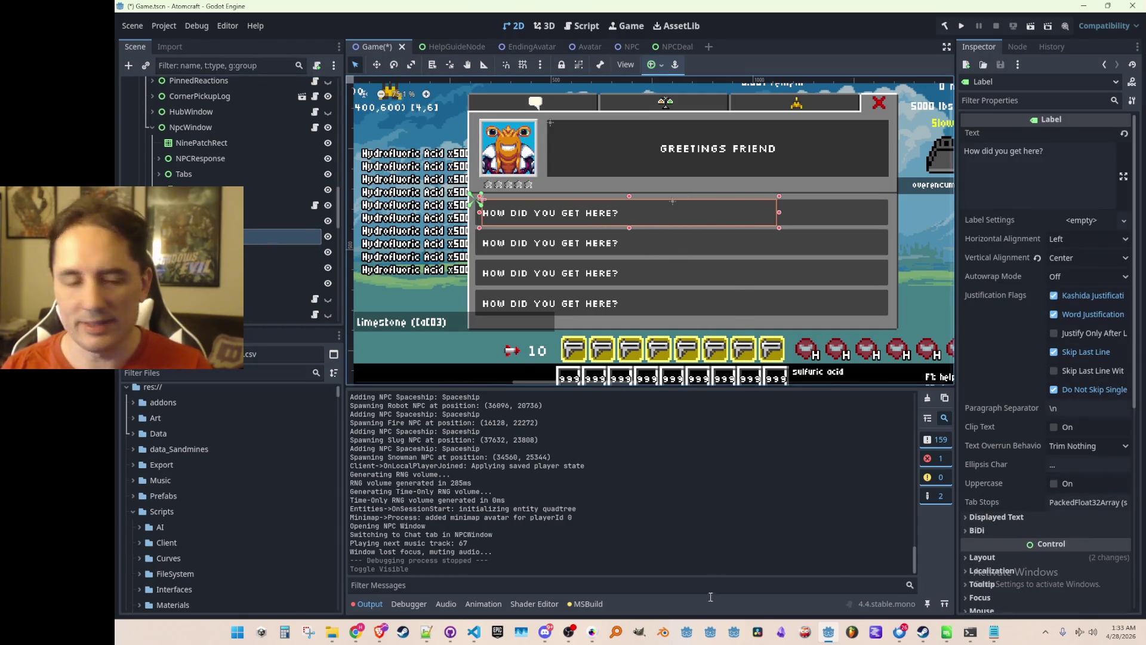
pyautogui.click(473, 631)
pyautogui.scroll(15, 794, 320)
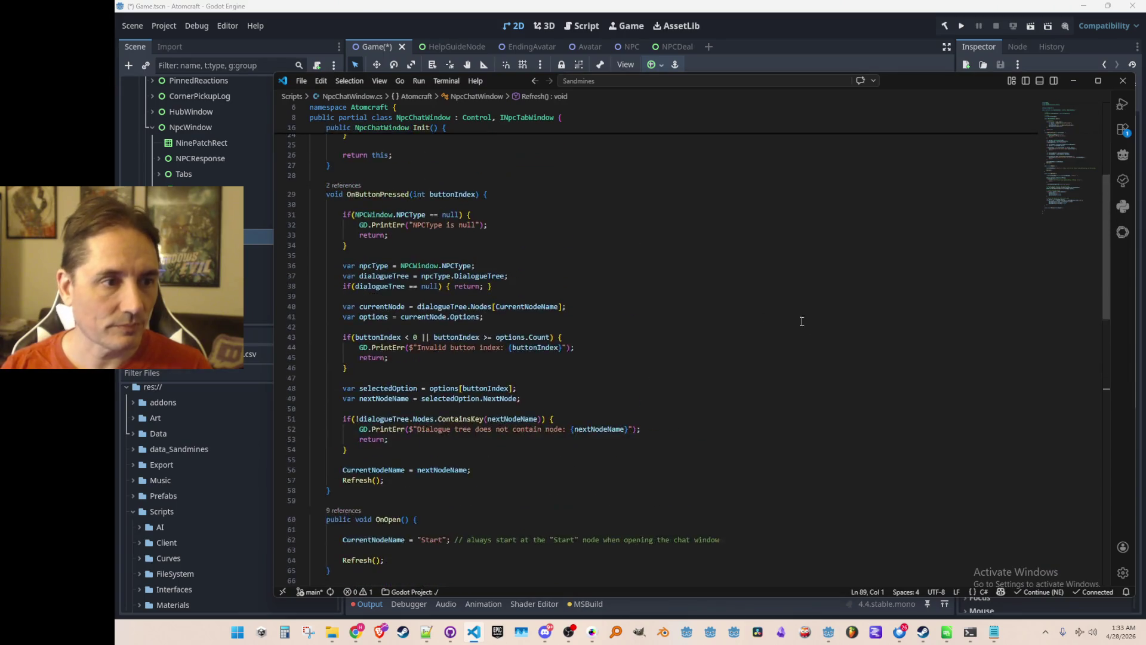
# Step: Declare an OptionLabels list below the OptionButtons list
pyautogui.click(776, 206)
pyautogui.press('Down')
pyautogui.press('End')
pyautogui.press('Return')
pyautogui.write('List ')
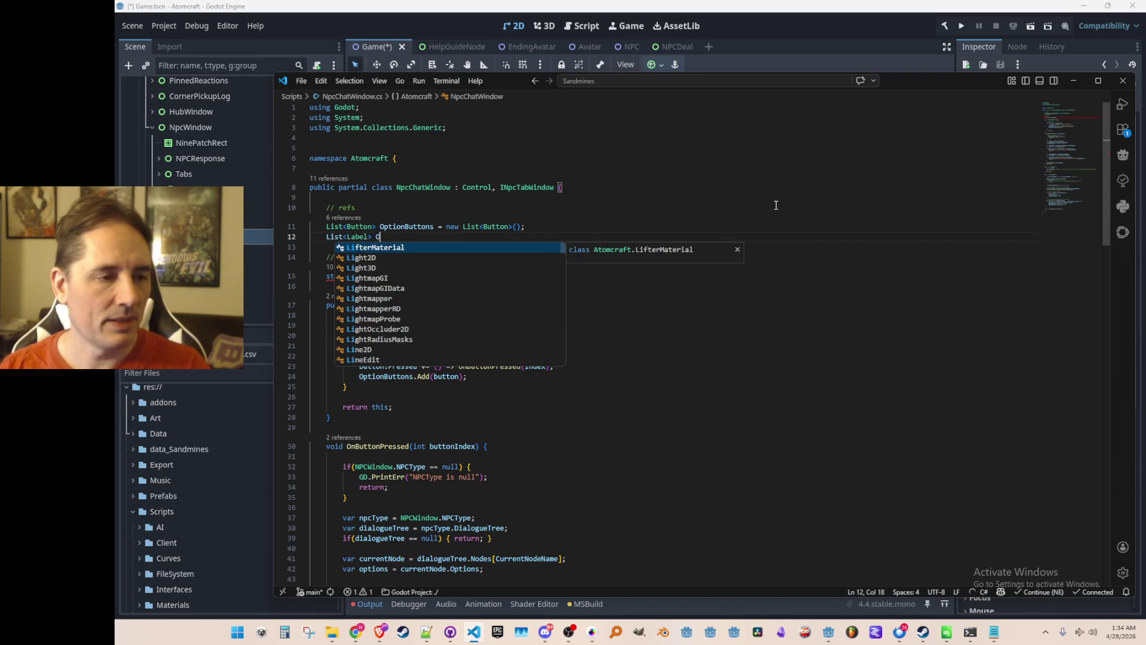
pyautogui.write('ptionBut')
pyautogui.write('Lab')
pyautogui.press('Tab')
pyautogui.press('Home')
pyautogui.hotkey('ctrl', 'Right')
pyautogui.hotkey('ctrl', 'Right')
pyautogui.hotkey('ctrl', 'Right')
pyautogui.hotkey('ctrl', 'shift', 'Left')
pyautogui.press('Down')
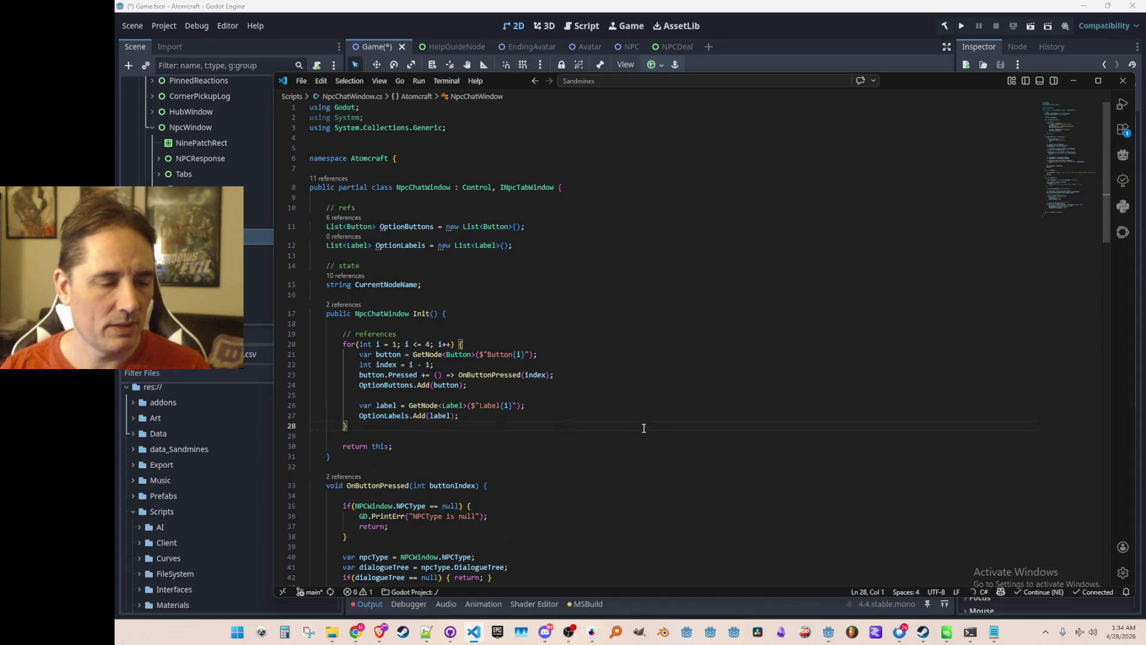
# Step: Review the options code in OnButtonPressed and Refresh's clear-options loop, adding and undoing a line
pyautogui.scroll(-8, 644, 429)
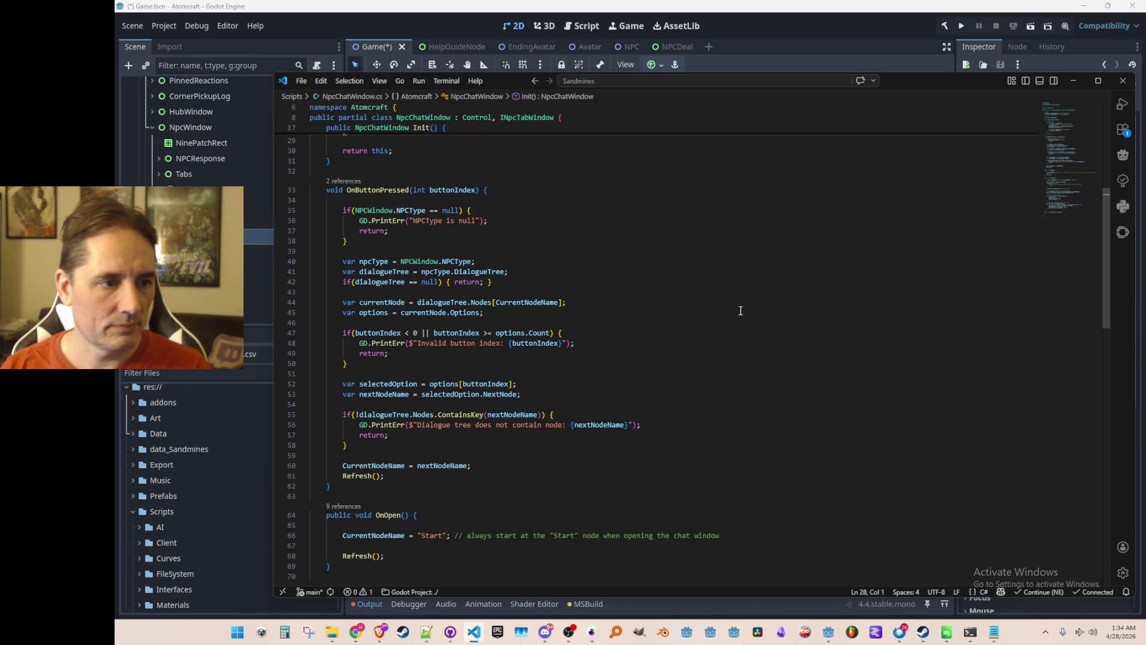
pyautogui.click(714, 312)
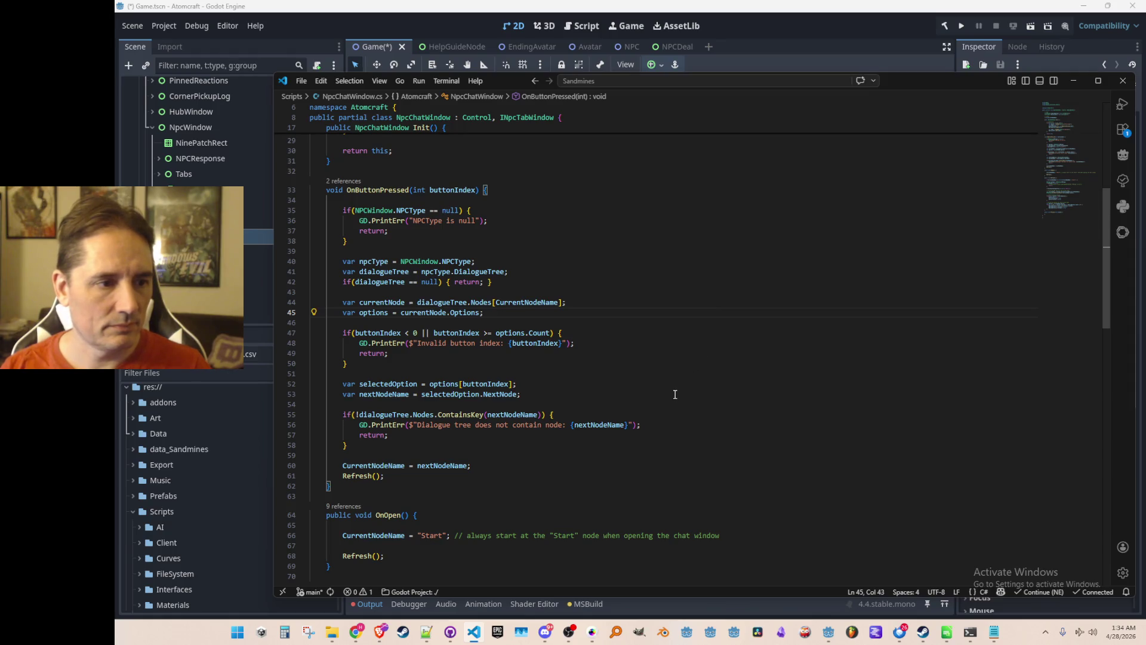
pyautogui.scroll(-13, 710, 305)
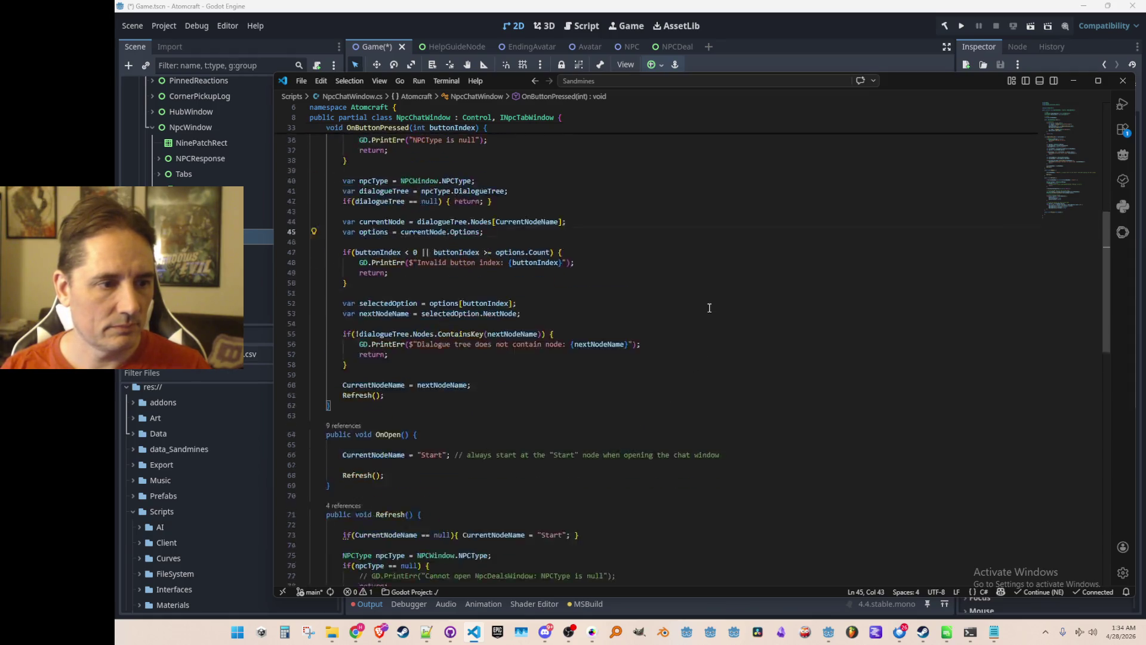
pyautogui.click(722, 339)
pyautogui.press('Return')
pyautogui.hotkey('ctrl', 'z')
pyautogui.hotkey('ctrl', 'z')
pyautogui.press('Up')
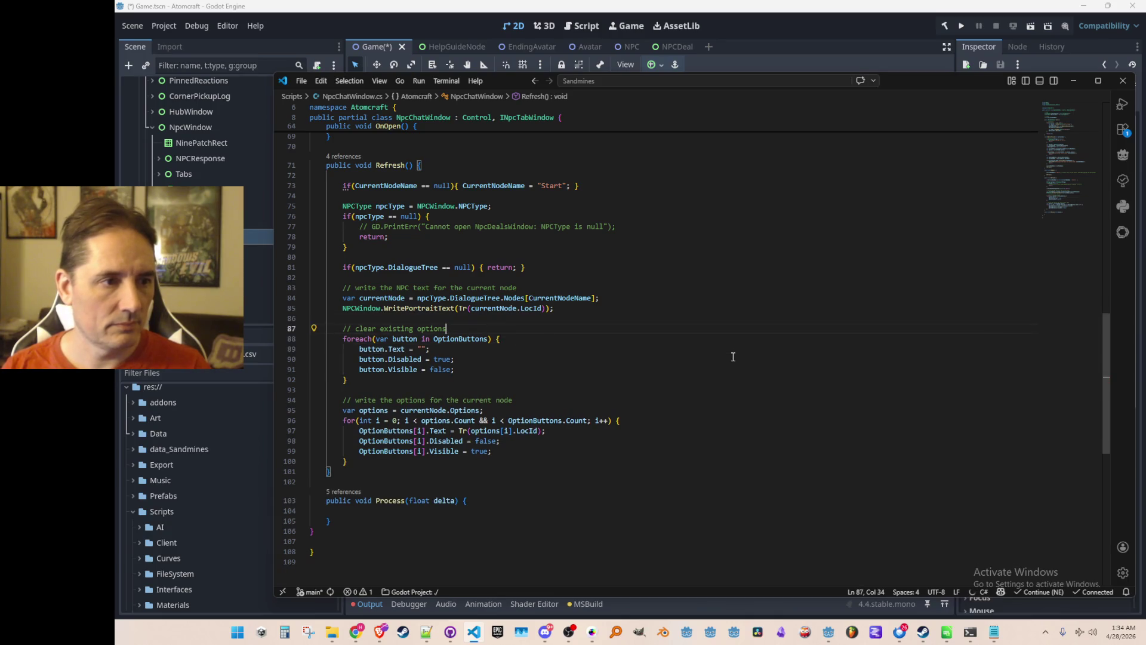
pyautogui.press('Up')
pyautogui.press('Up')
pyautogui.press('Down')
pyautogui.press('Down')
pyautogui.press('Down')
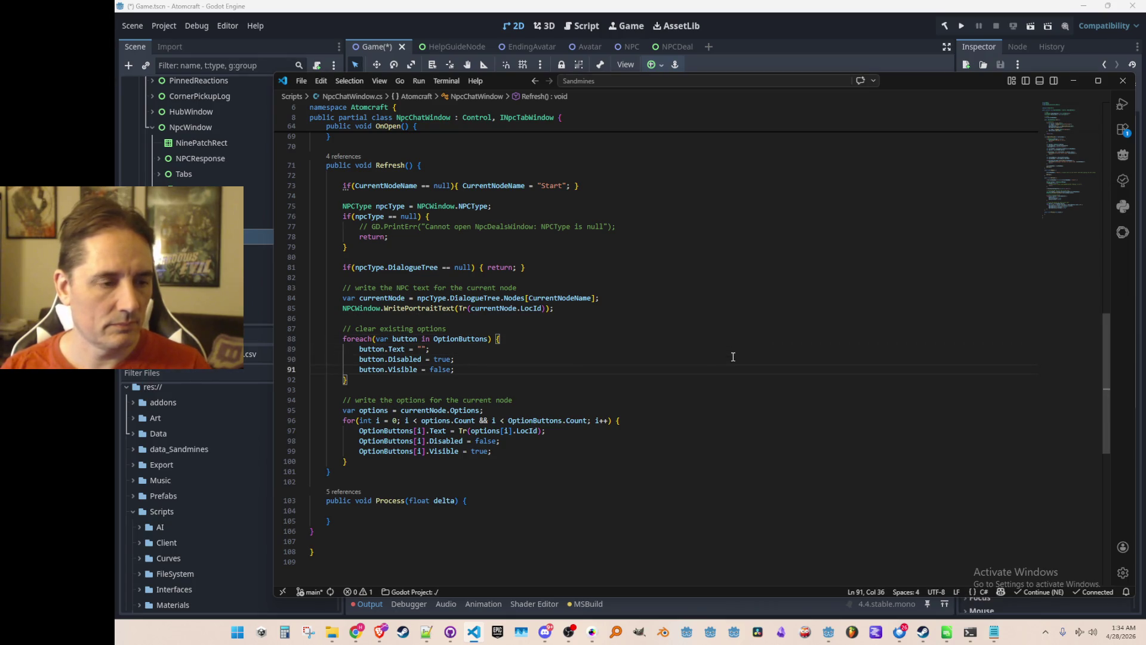
pyautogui.scroll(-2, 713, 382)
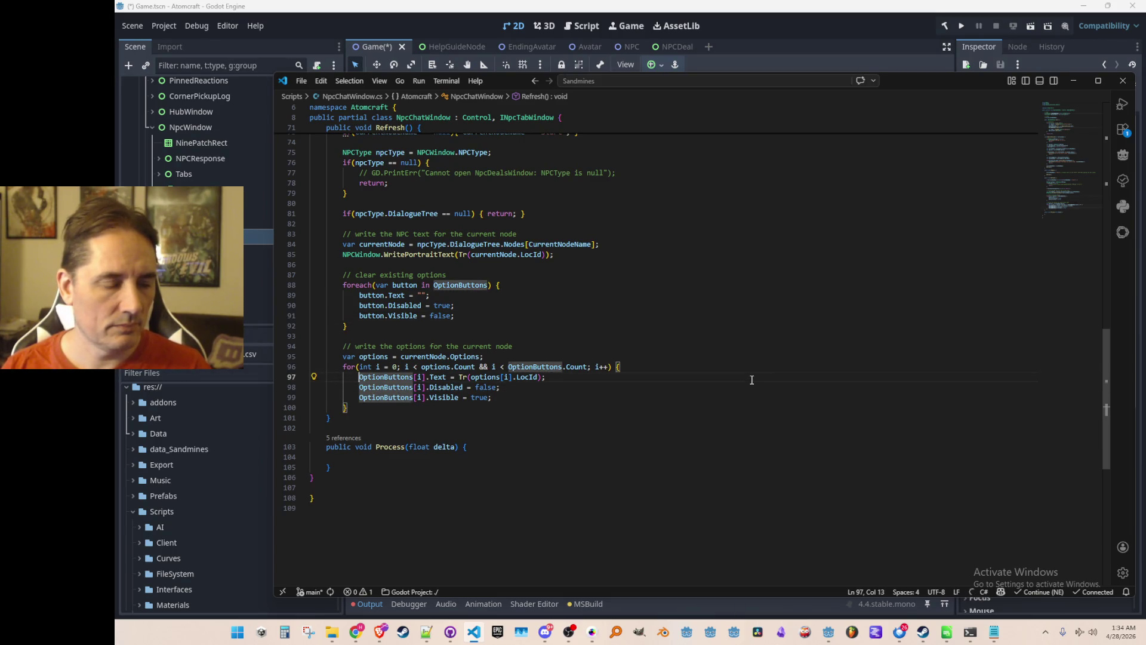
# Step: Replace the button-text line with OptionLabels[i].Text = Tr(options[i].LocId) at the loop top
pyautogui.press('Tab')
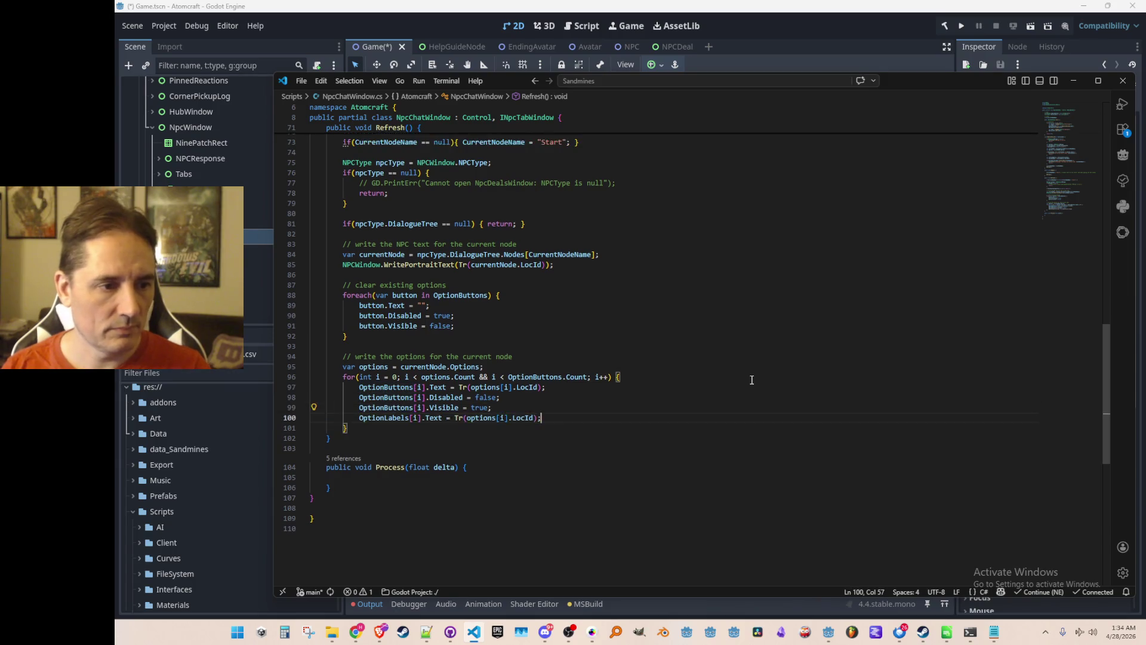
pyautogui.press('Up')
pyautogui.hotkey('ctrl', 'shift', 'k')
pyautogui.press('Up')
pyautogui.press('Up')
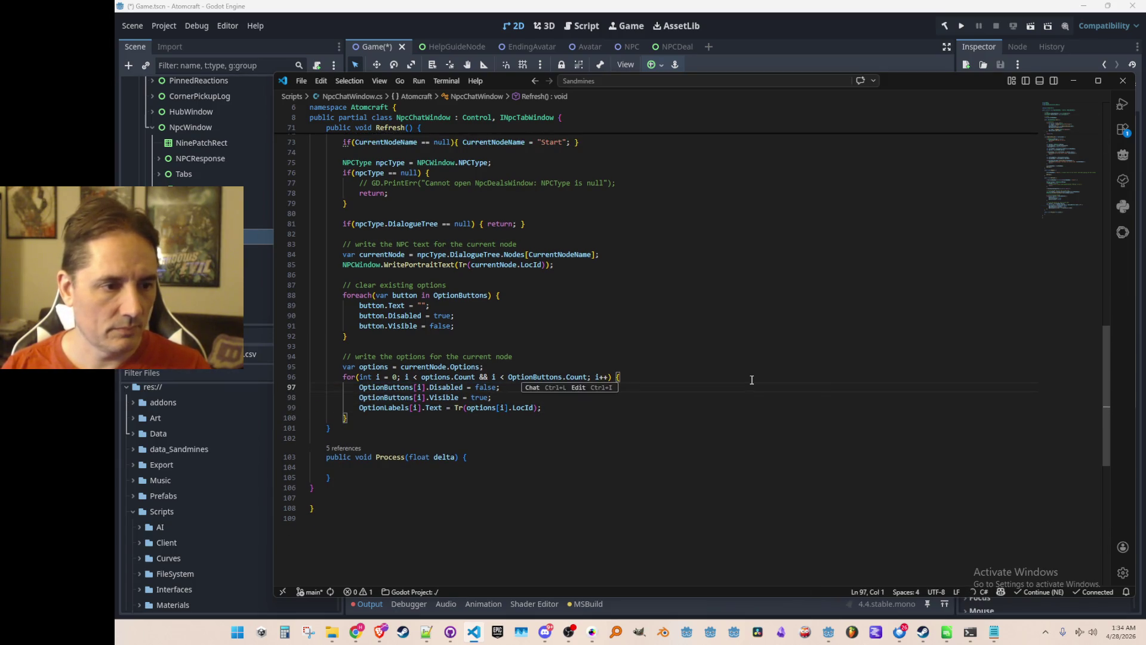
pyautogui.press('Down')
pyautogui.press('Down')
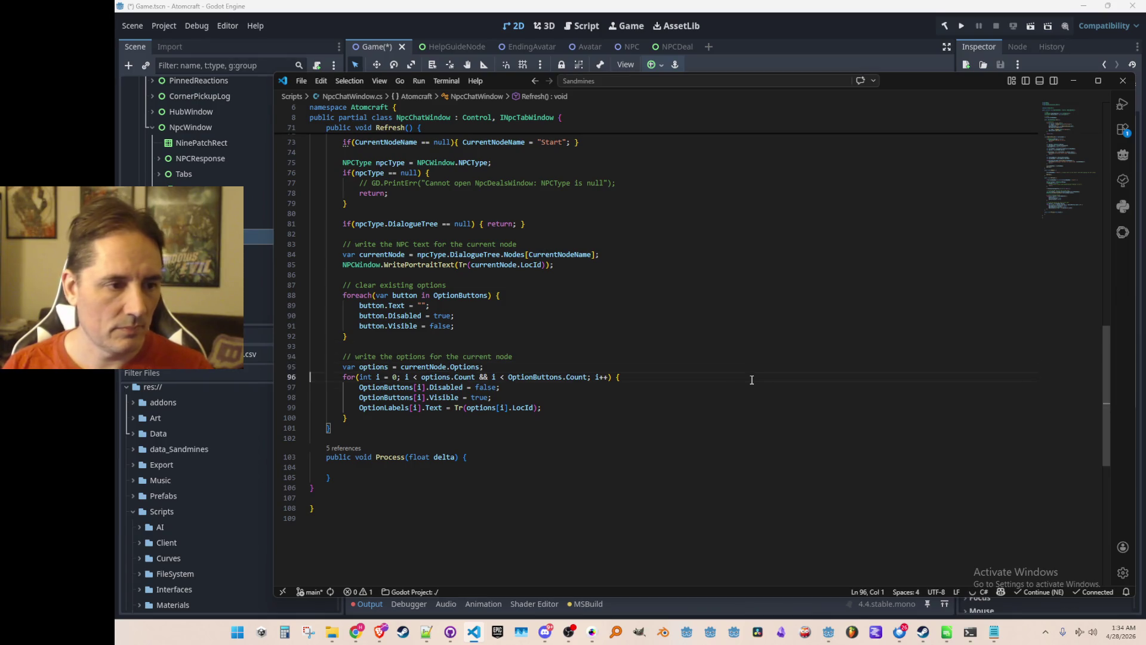
pyautogui.hotkey('alt', 'Up')
pyautogui.hotkey('alt', 'Up')
pyautogui.press('Down')
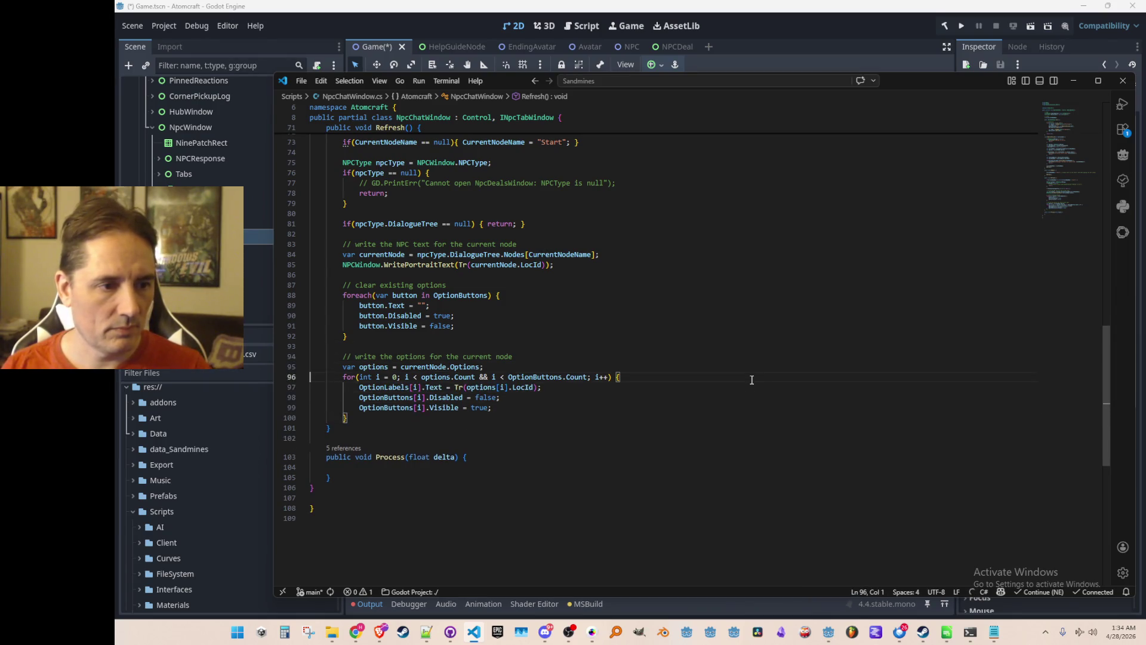
pyautogui.click(774, 17)
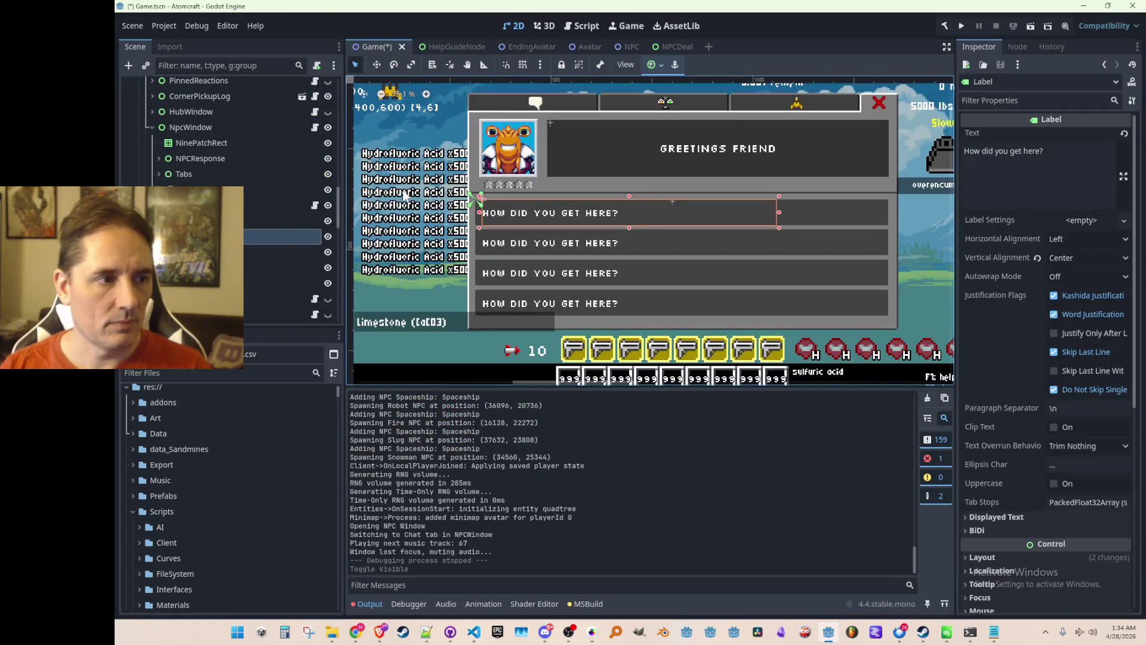
# Step: Turn off NpcWindow's eye icon, save the scene with Ctrl+S, and run Atomcraft to its title menu
pyautogui.click(328, 127)
pyautogui.scroll(-3, 772, 137)
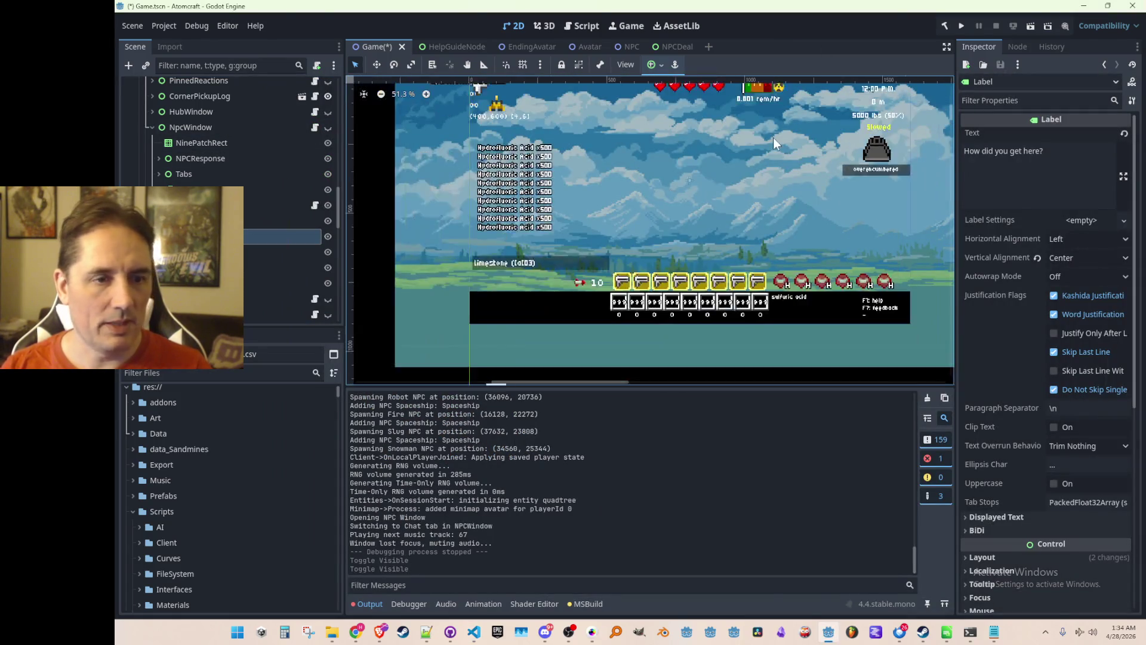
pyautogui.scroll(-1, 763, 174)
pyautogui.hotkey('ctrl', 's')
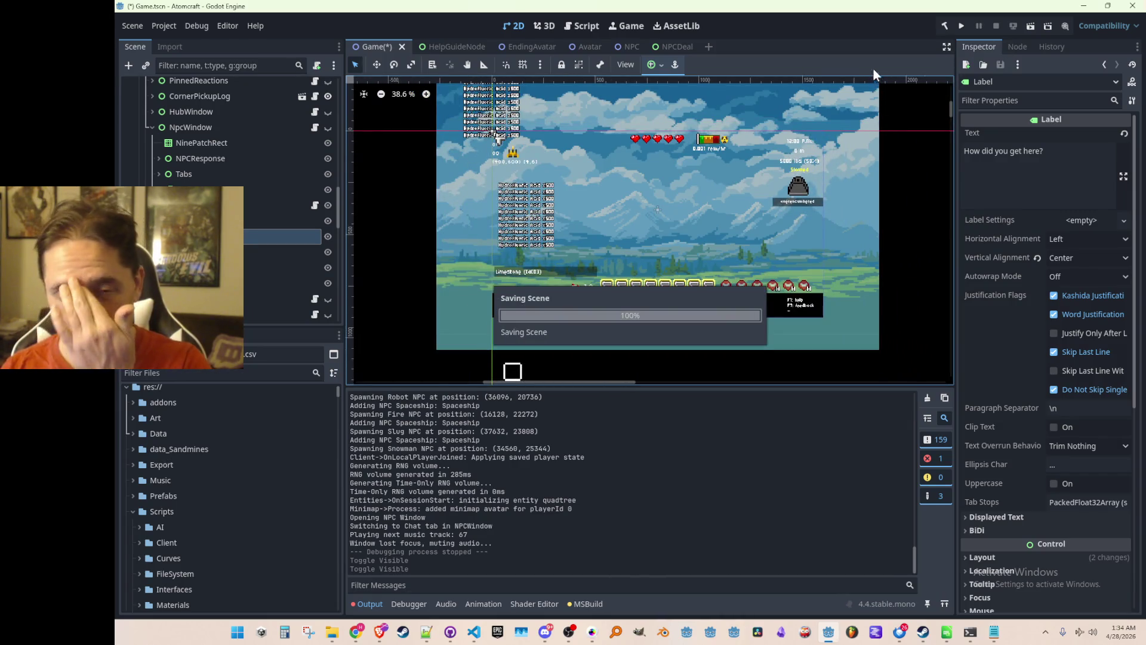
pyautogui.click(960, 28)
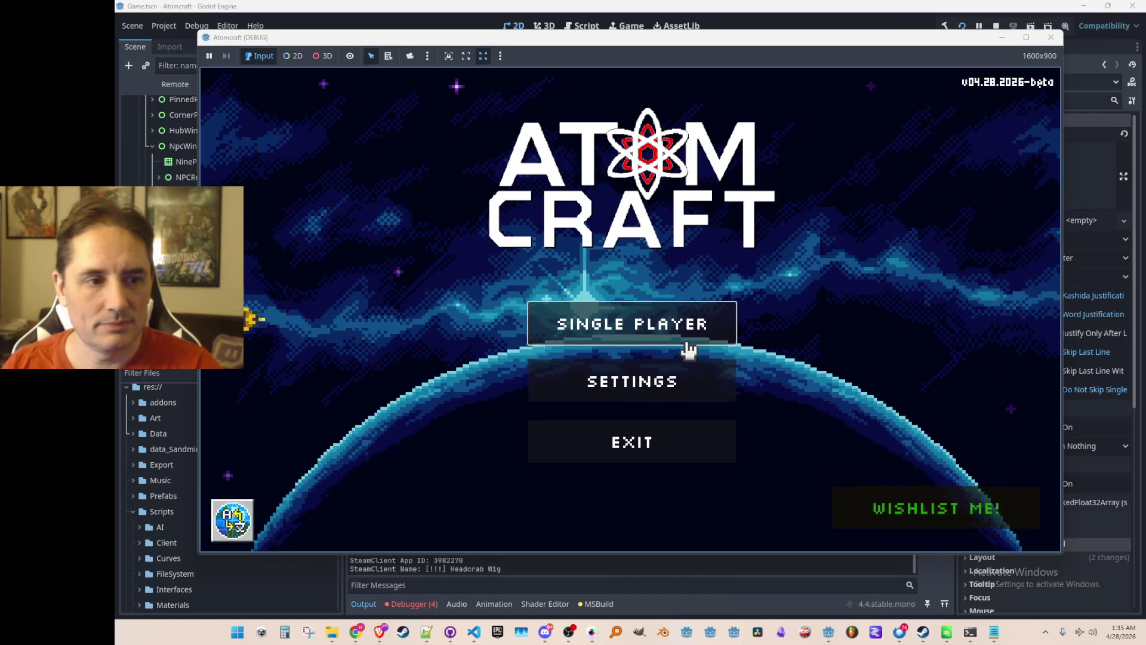
# Step: Start a single-player game in Enchanted Vista and try talking to the NPC
pyautogui.click(688, 345)
pyautogui.click(660, 243)
pyautogui.click(653, 302)
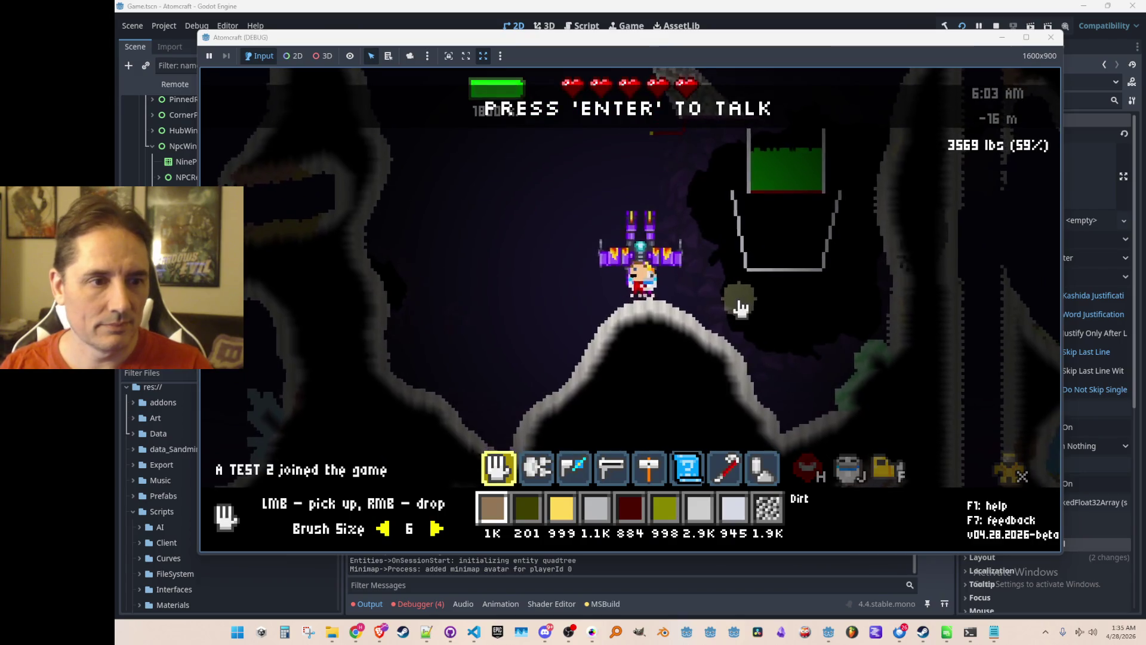
pyautogui.press('Return')
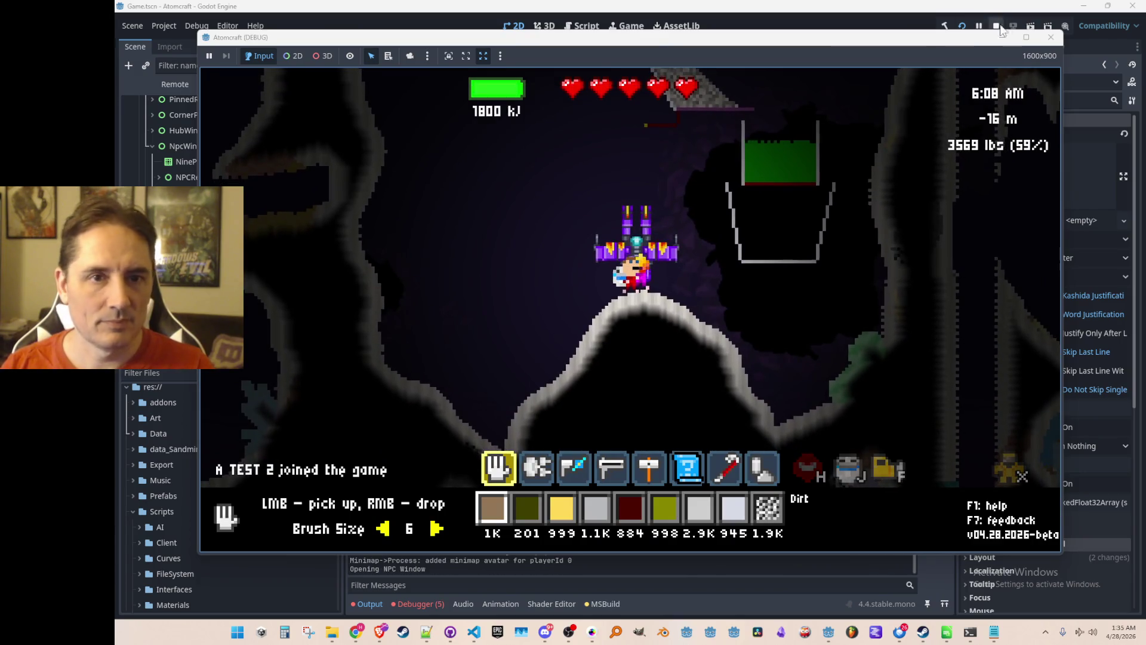
# Step: Stop the game, check the Label1 and Refresh NullReferenceException errors, then open NpcChatWindow.cs
pyautogui.click(997, 26)
pyautogui.click(429, 603)
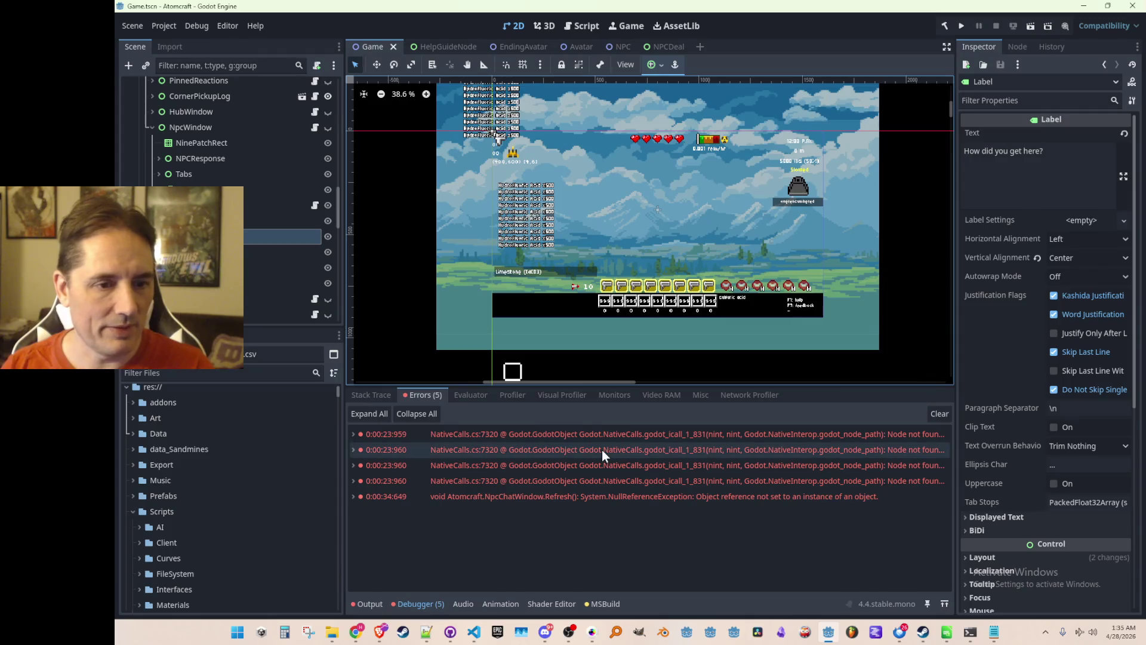
pyautogui.moveTo(610, 438)
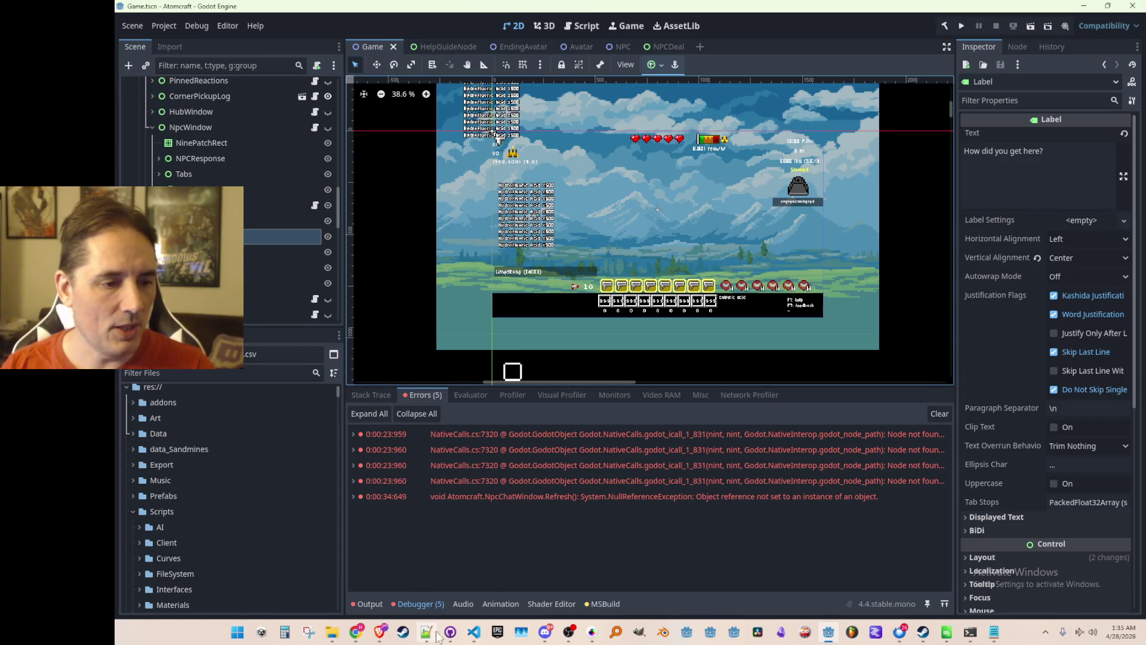
pyautogui.click(473, 631)
pyautogui.scroll(15, 702, 371)
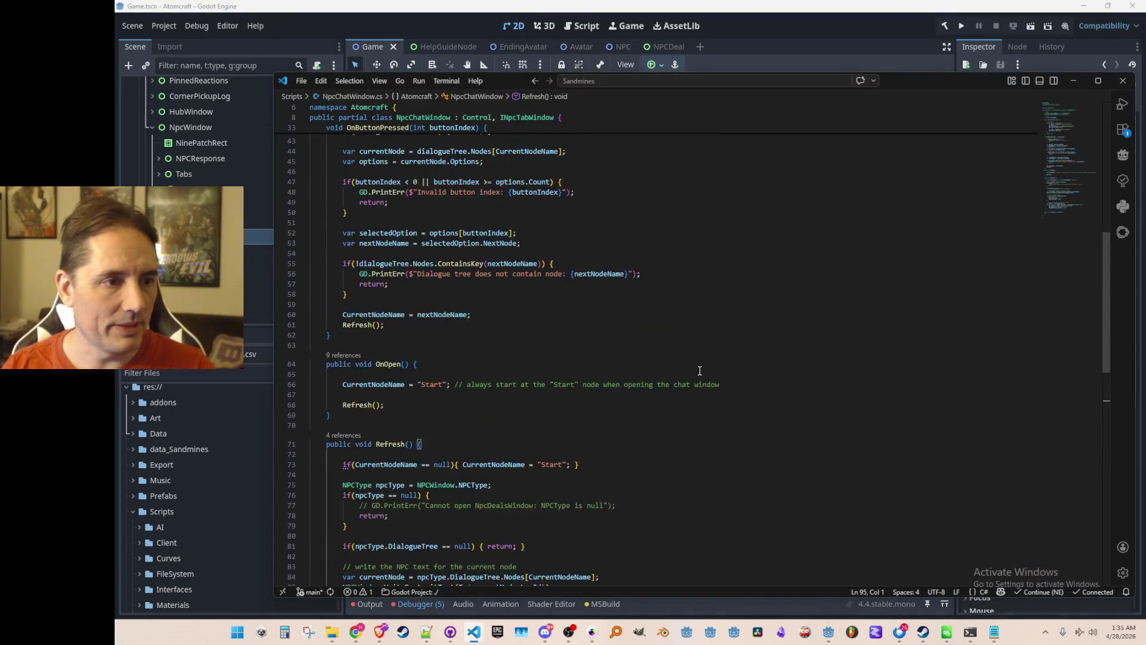
# Step: Change line 26 to button.GetNode($"Label") without {i}, then rerun the game from Godot
pyautogui.scroll(13, 701, 372)
pyautogui.hotkey('alt', 'Left')
pyautogui.press('Up')
pyautogui.press('Up')
pyautogui.press('Up')
pyautogui.hotkey('ctrl', 'Right')
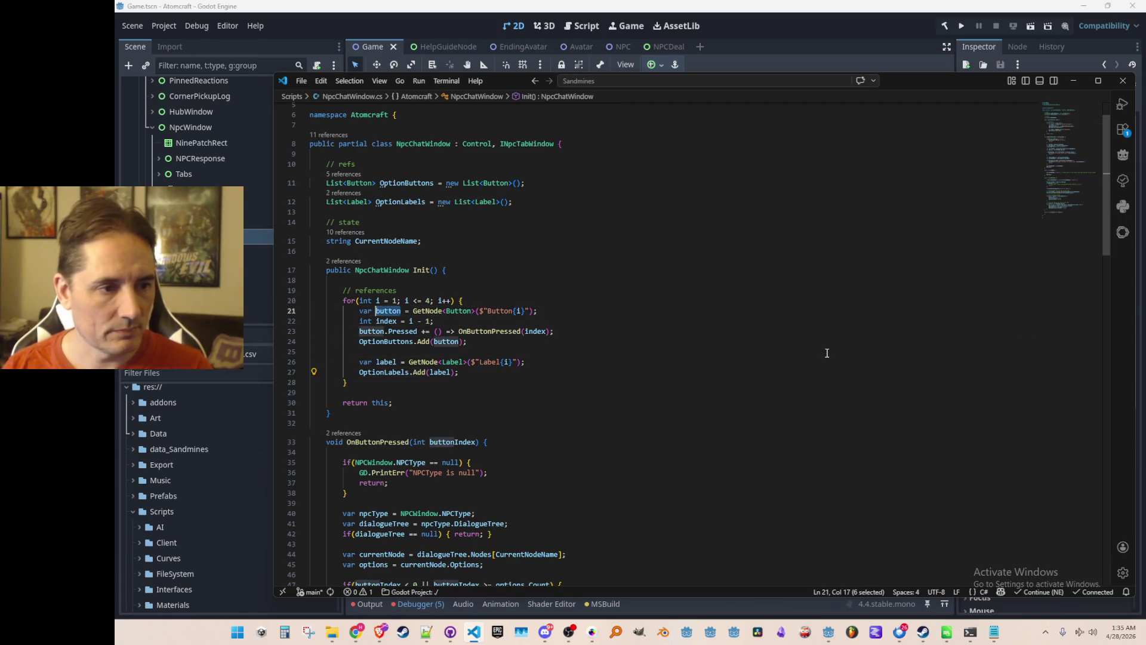
pyautogui.press('Down')
pyautogui.press('Down')
pyautogui.press('Down')
pyautogui.hotkey('ctrl', 'Right')
pyautogui.hotkey('ctrl', 'Right')
pyautogui.write('button.')
pyautogui.hotkey('ctrl', 'Right')
pyautogui.hotkey('ctrl', 'Right')
pyautogui.hotkey('ctrl', 'Right')
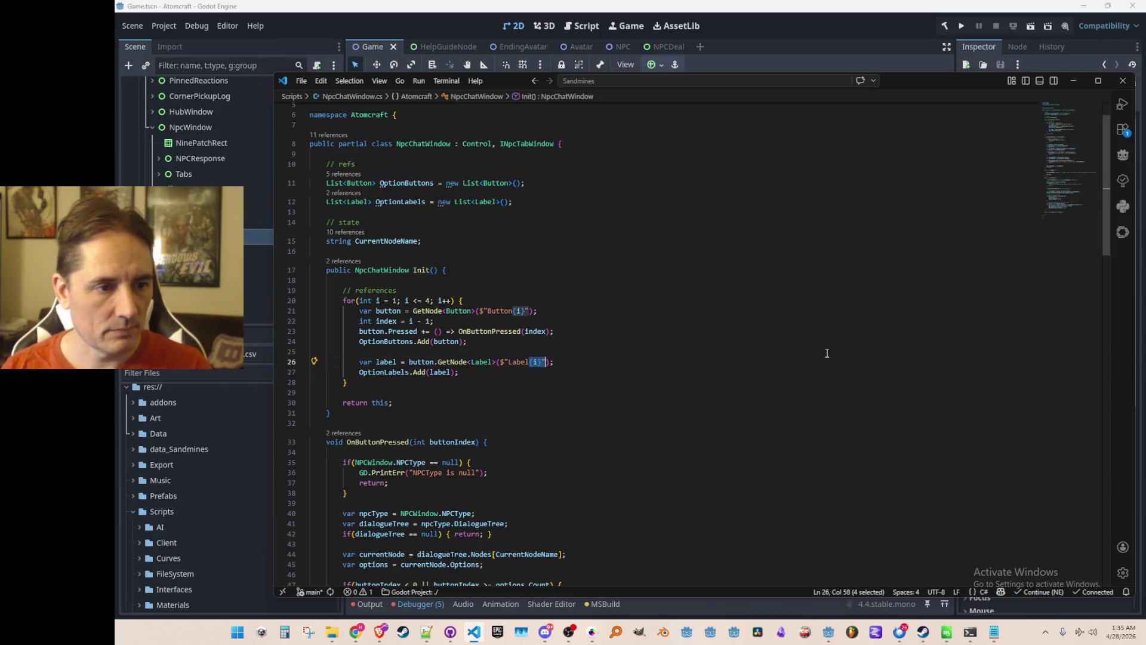
pyautogui.press('BackSpace')
pyautogui.press('Home')
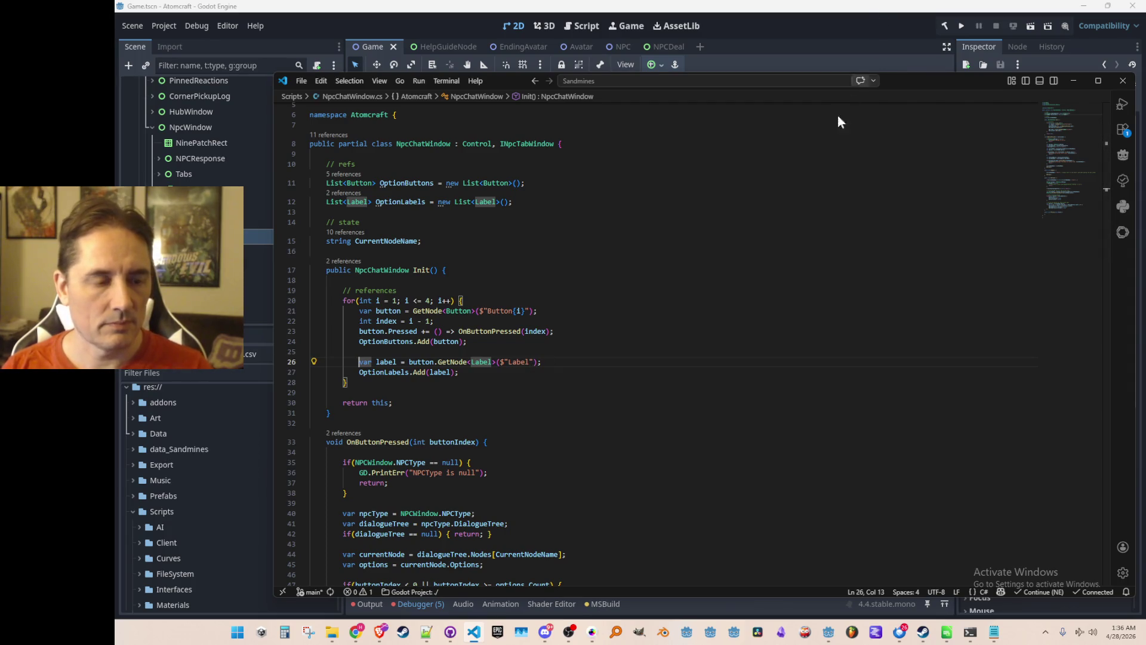
pyautogui.click(958, 27)
pyautogui.click(959, 27)
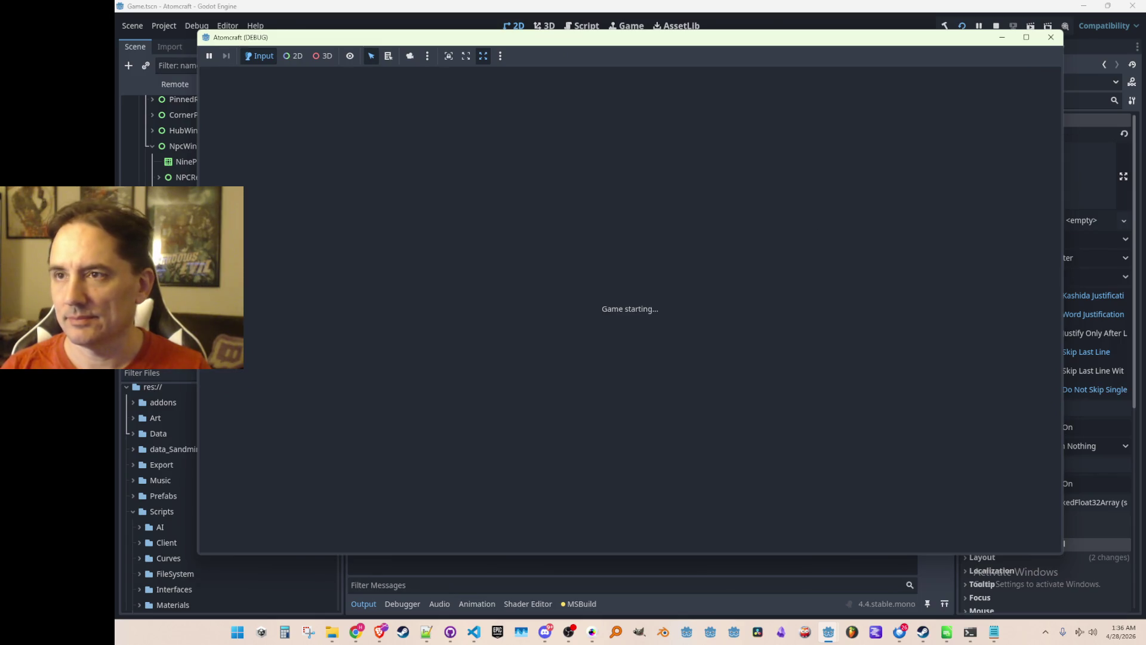
# Step: Bring the Brave browser with YouTube in front of the game and maximize it
pyautogui.click(380, 631)
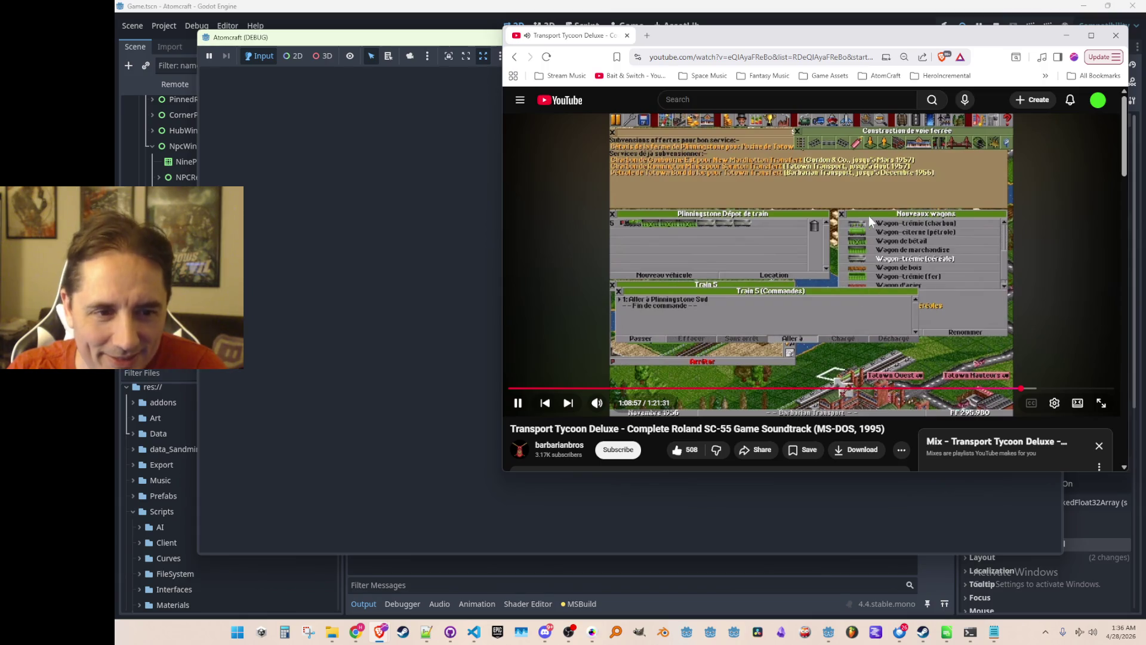
pyautogui.doubleClick(965, 39)
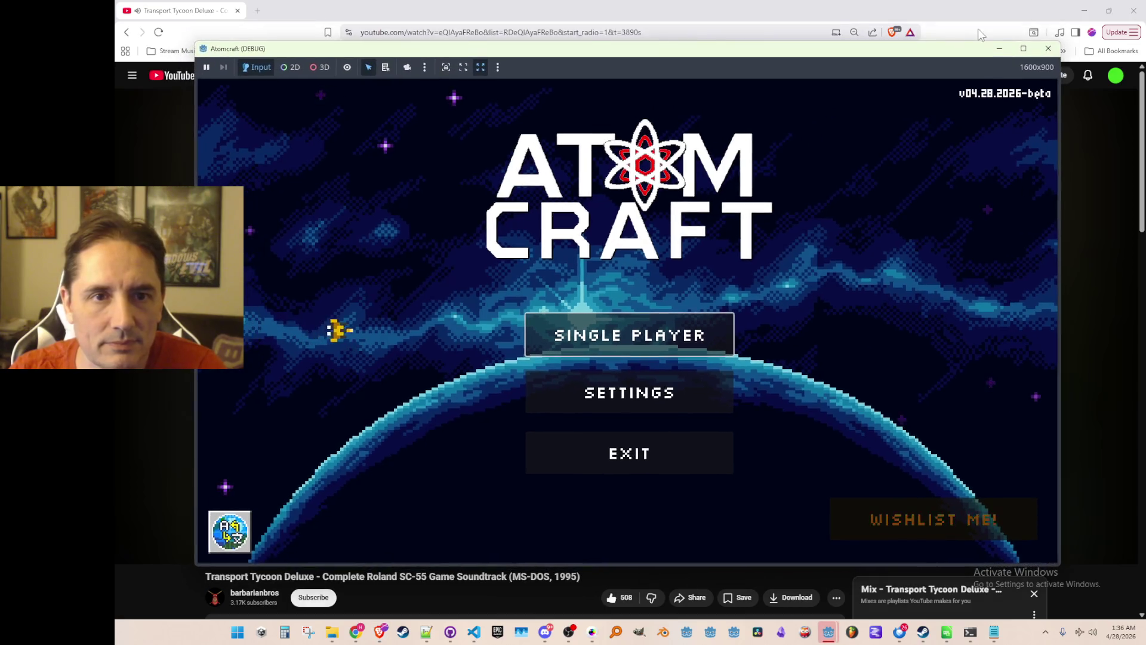
# Step: Bring the YouTube video forward briefly, then switch back to the Atomcraft main menu
pyautogui.click(978, 29)
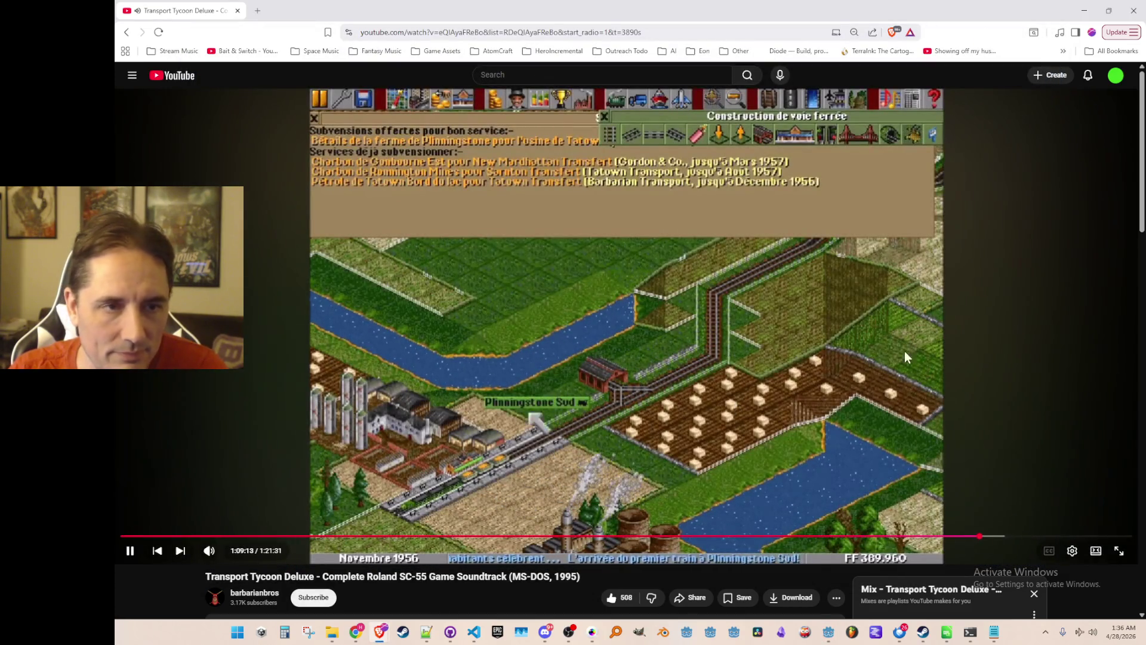
pyautogui.hotkey('alt', 'Tab')
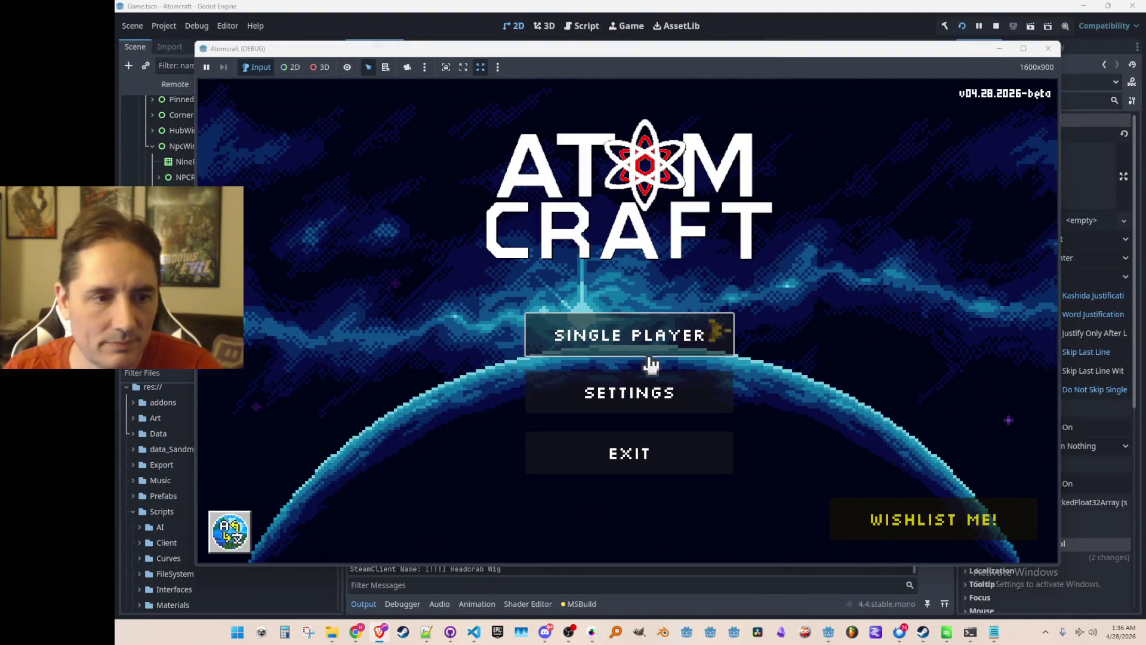
# Step: Start Single Player on the Enchanted Vista world, talk to Phaeton and switch his window to Chat
pyautogui.click(645, 344)
pyautogui.click(575, 229)
pyautogui.click(574, 311)
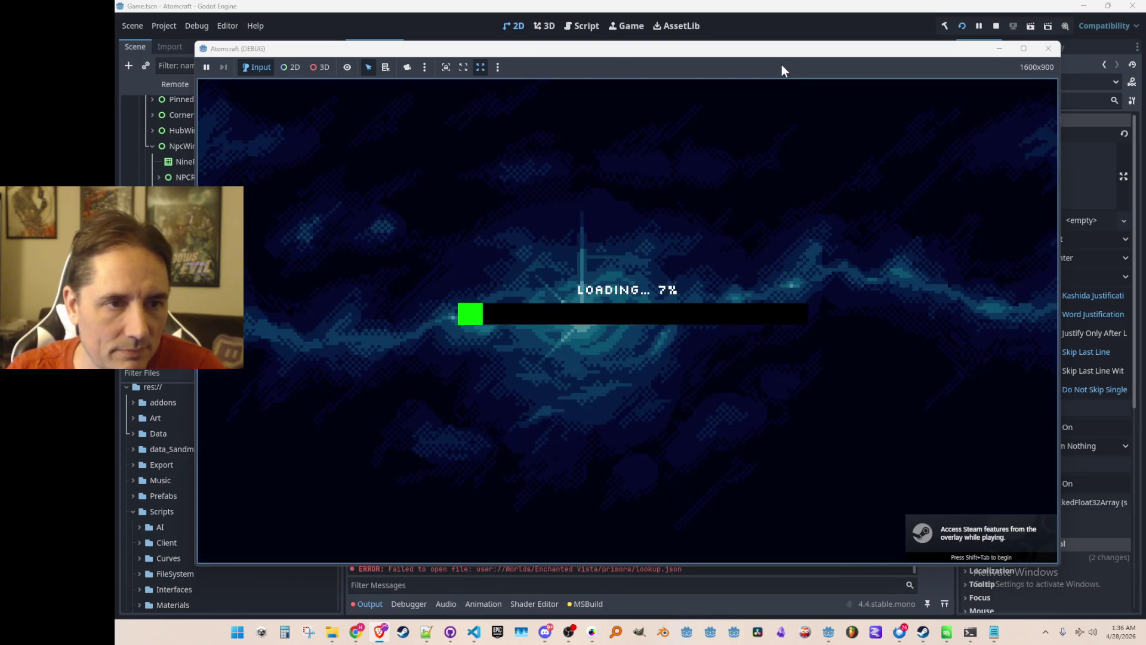
pyautogui.moveTo(760, 53); pyautogui.dragTo(778, 50)
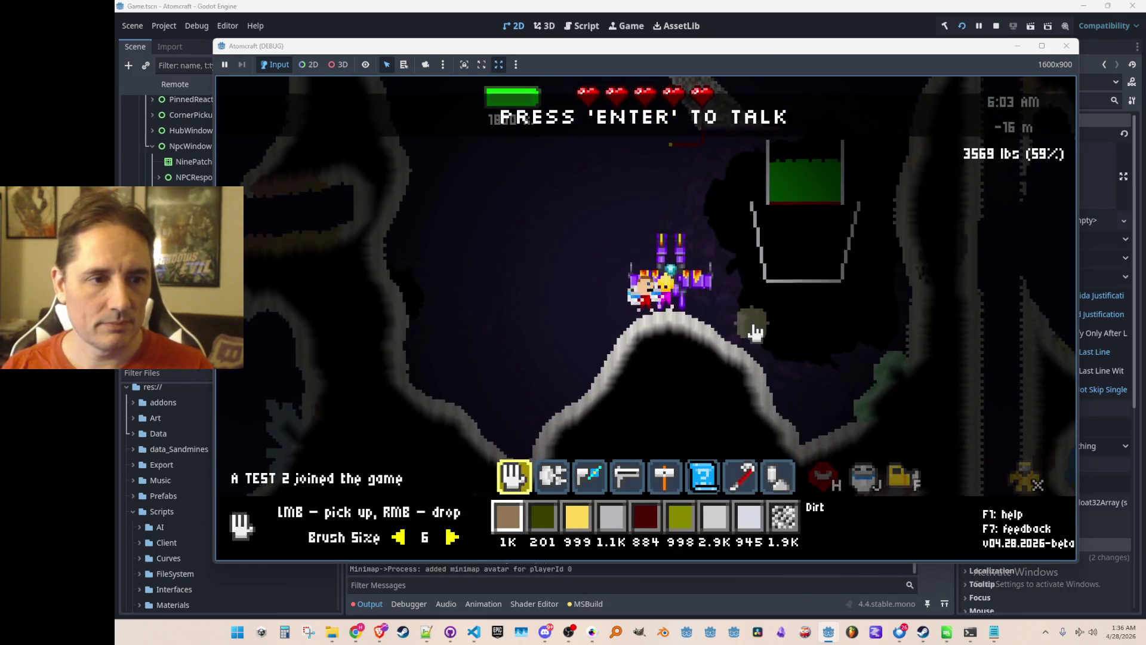
pyautogui.press('Return')
pyautogui.click(441, 157)
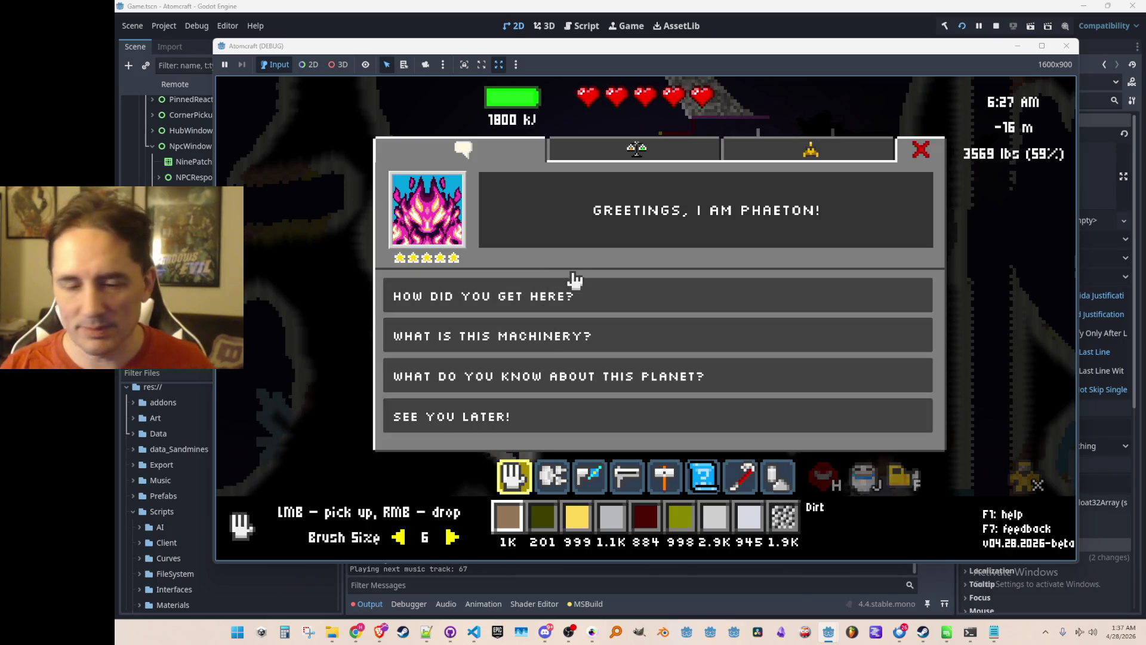
# Step: Pick 'What is this machinery?', 'Interesting...', then 'How did you get here?' in Phaeton's chat
pyautogui.click(542, 339)
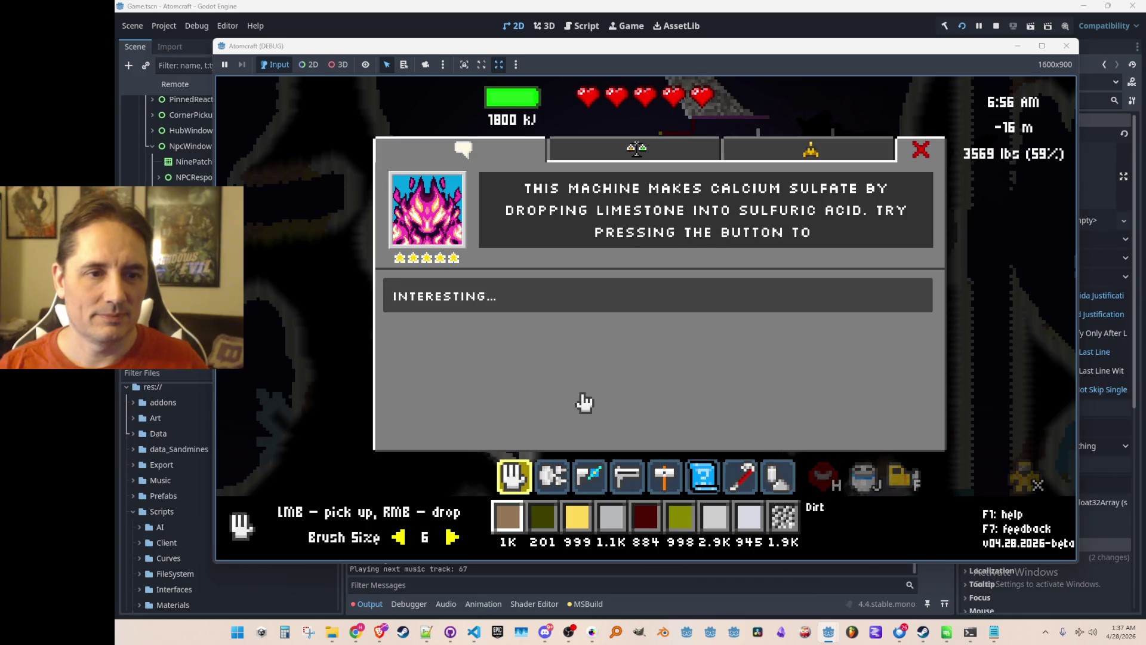
pyautogui.click(596, 300)
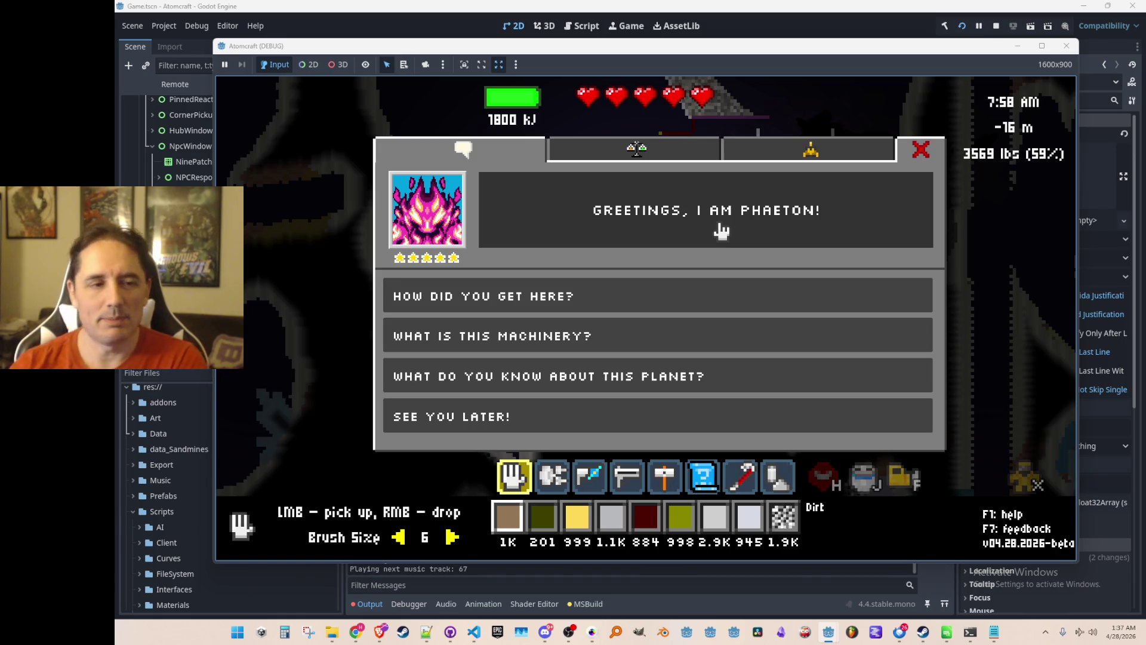
pyautogui.click(686, 302)
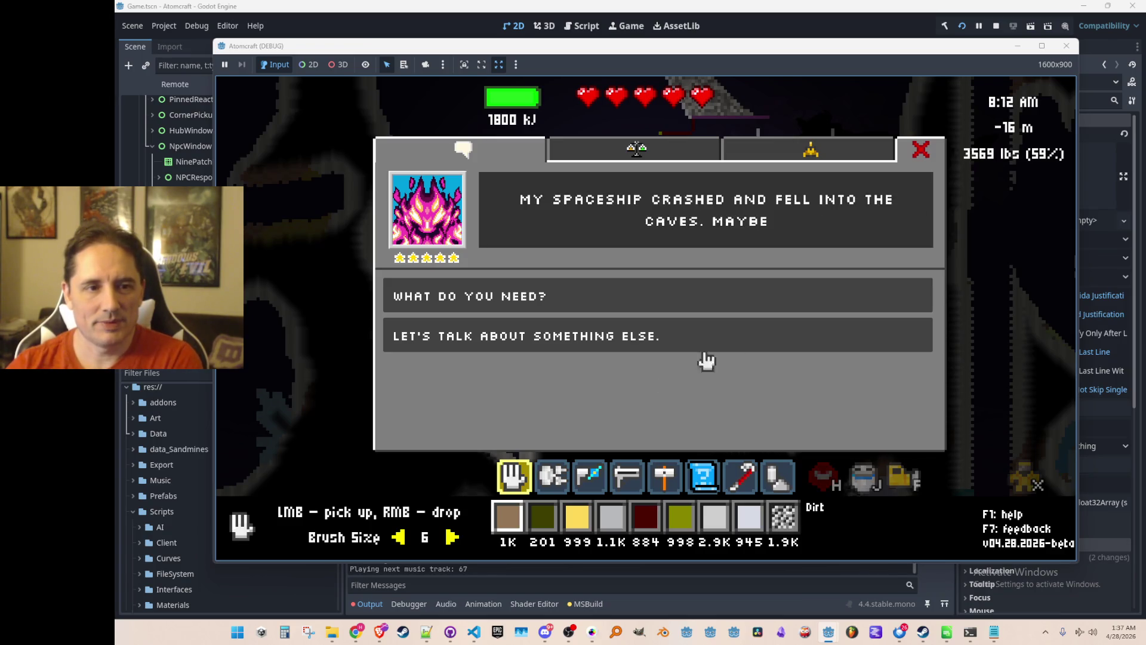
pyautogui.click(995, 26)
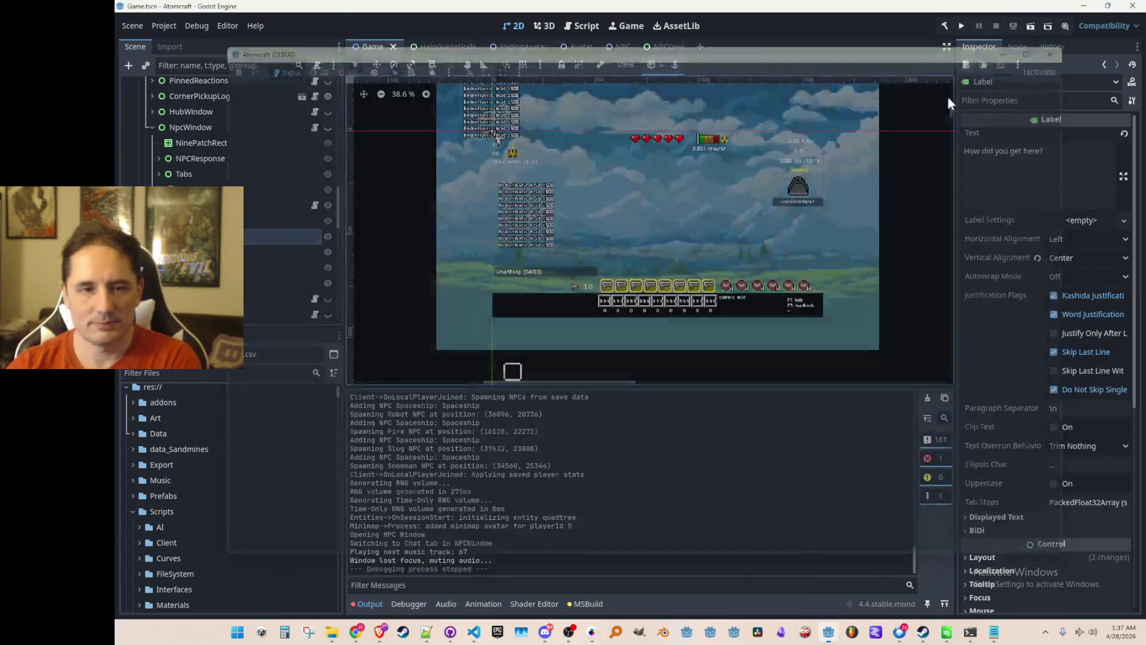
pyautogui.click(474, 632)
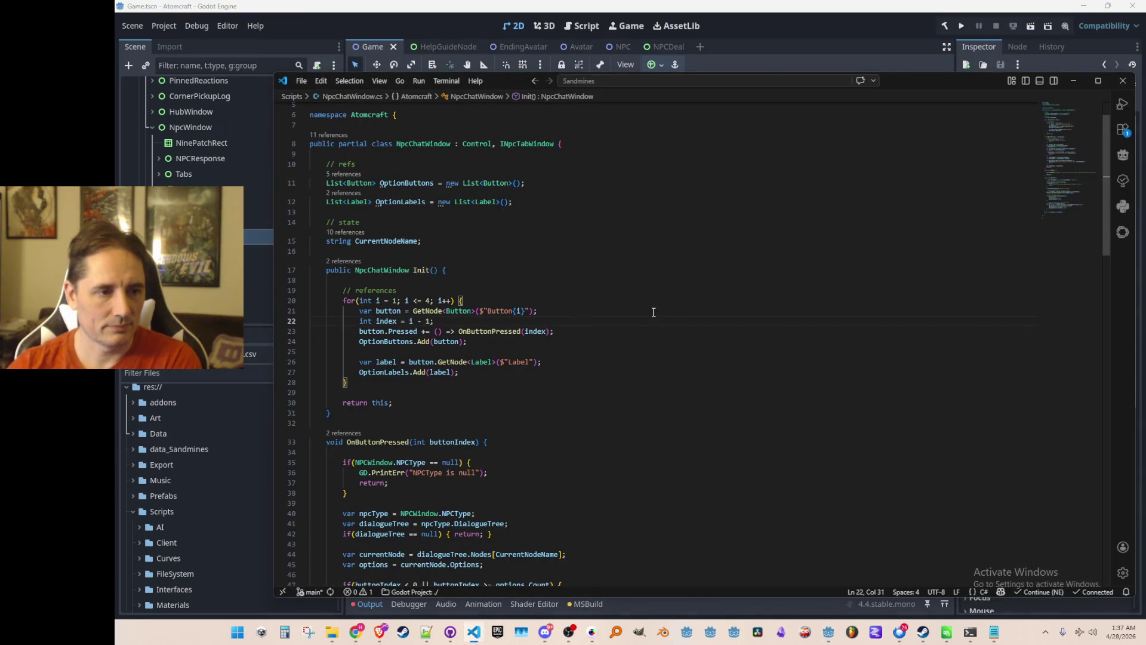
pyautogui.scroll(-10, 665, 350)
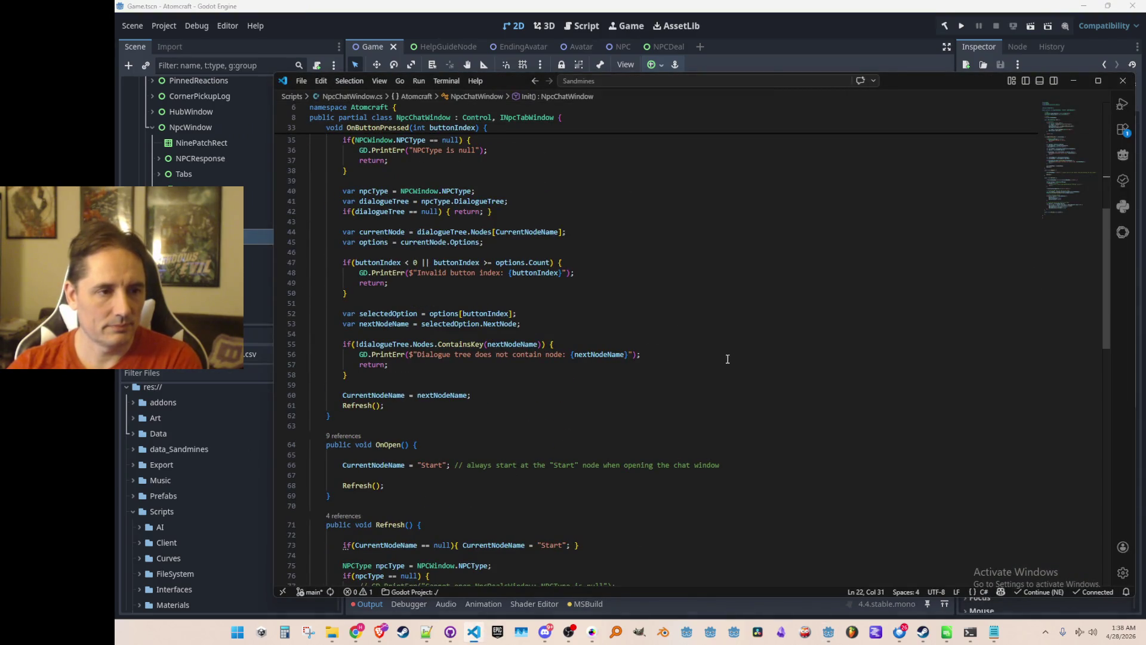
pyautogui.scroll(-10, 729, 357)
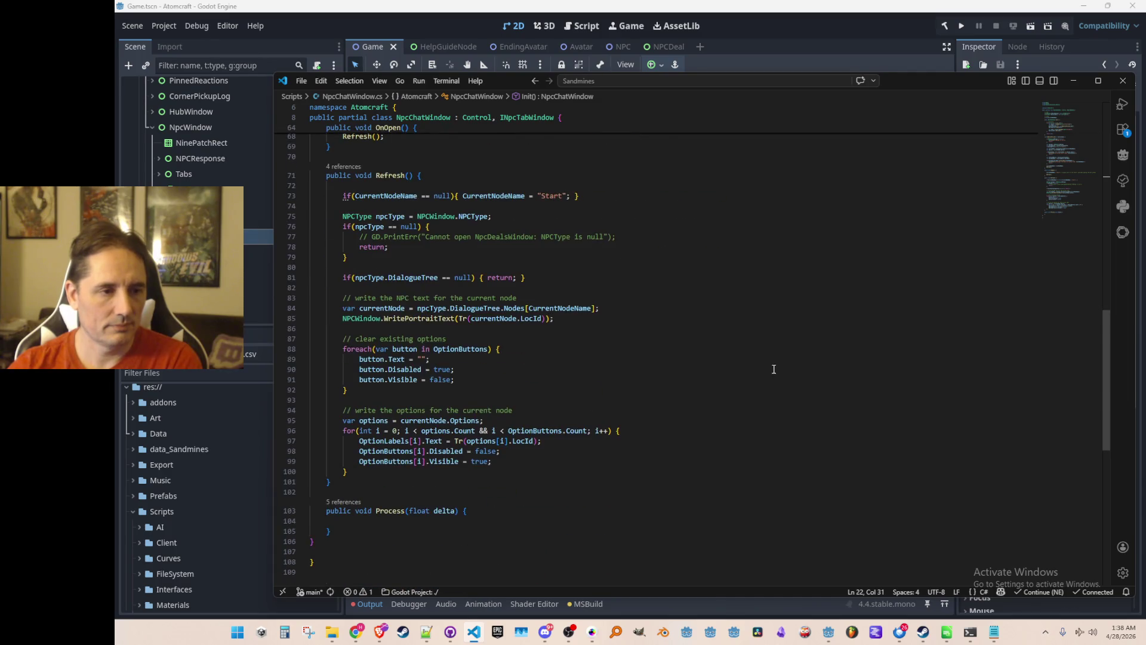
pyautogui.click(439, 319)
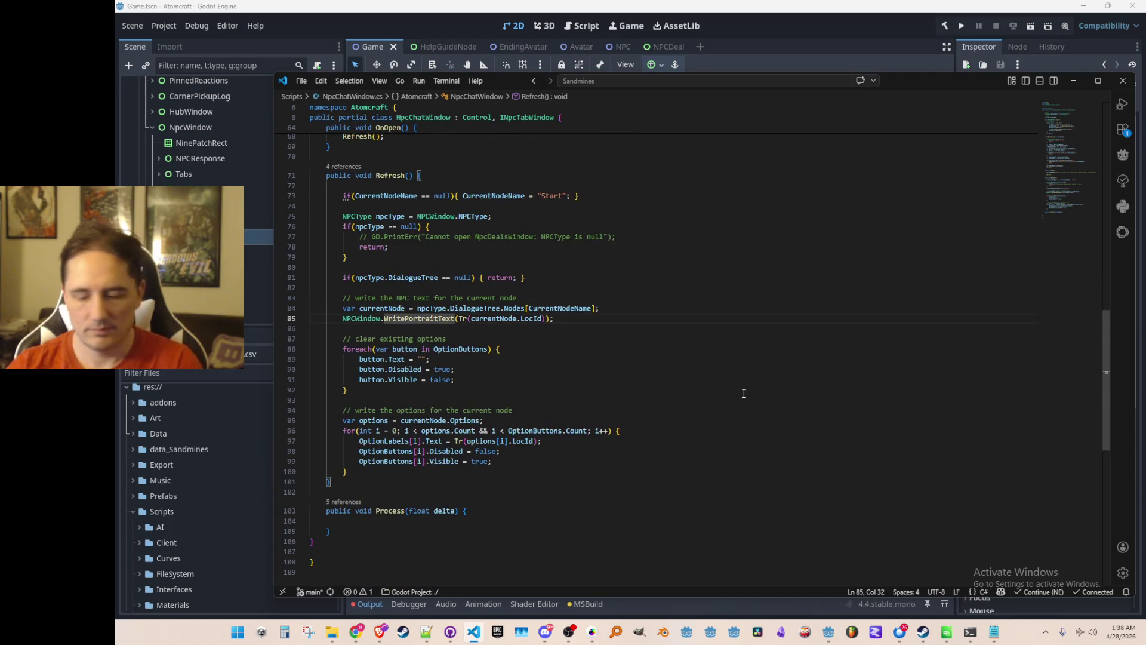
pyautogui.press('F12')
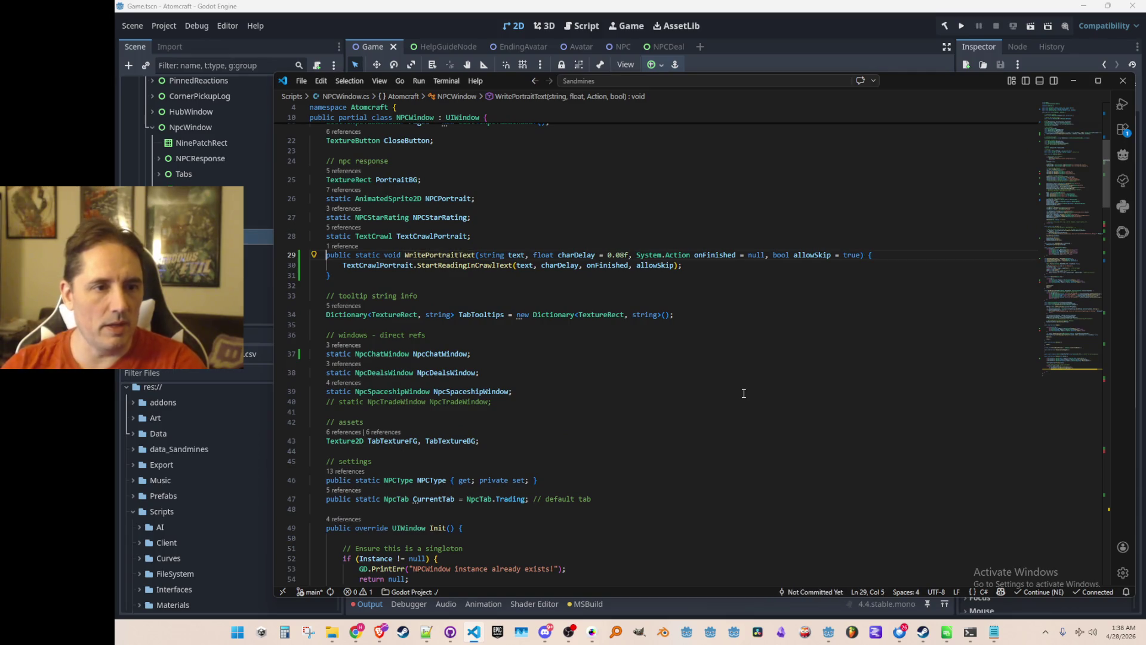
# Step: Add a WritePortraitTextFixedDuration(string text, float duration) signature above WritePortraitText
pyautogui.hotkey('ctrl', 'shift', 'Right')
pyautogui.hotkey('ctrl', 'shift', 'Right')
pyautogui.hotkey('ctrl', 'shift', 'Right')
pyautogui.press('Up')
pyautogui.press('Return')
pyautogui.write('public static void WritePortraitText')
pyautogui.write('F')
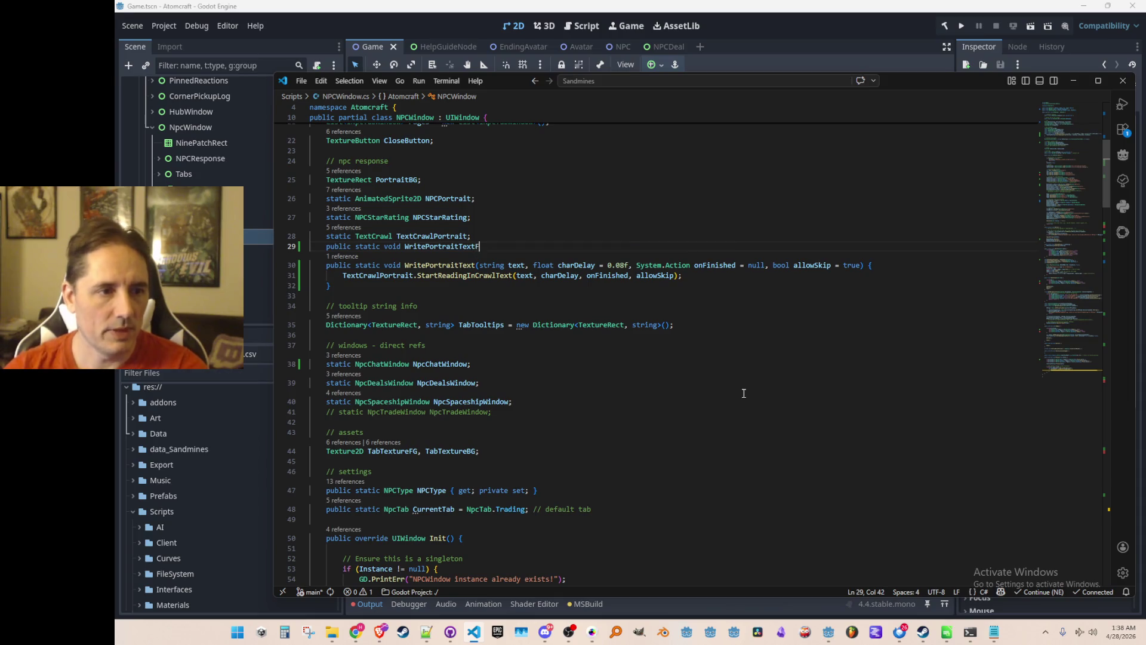
pyautogui.write('ixedDuration')
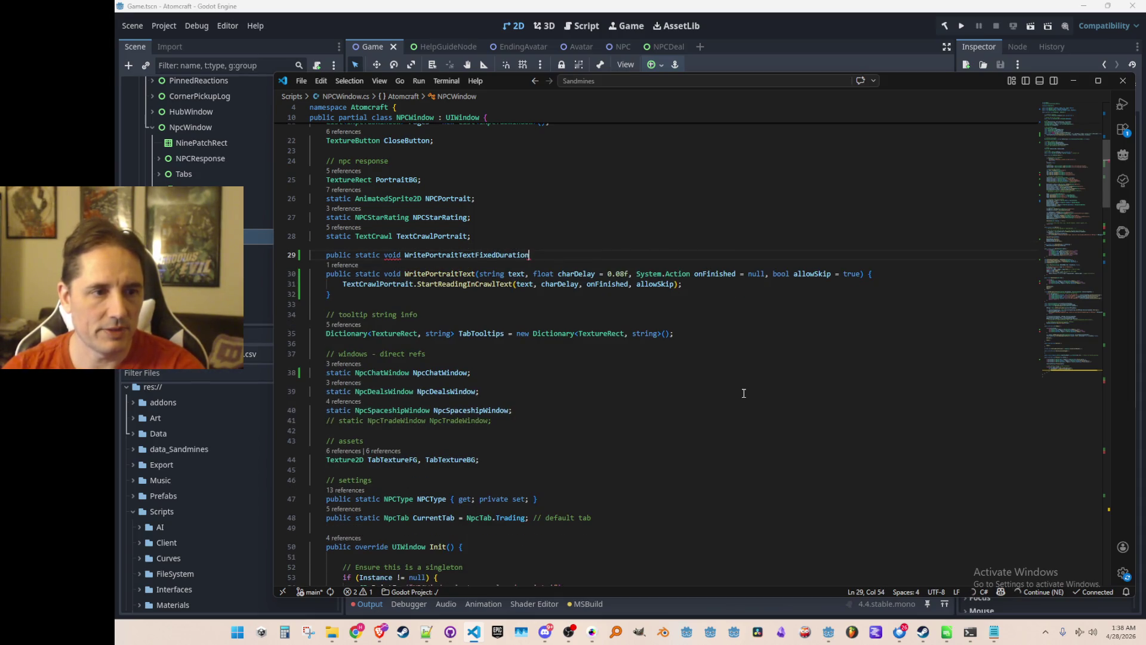
pyautogui.write('(st')
pyautogui.write('ring text float ')
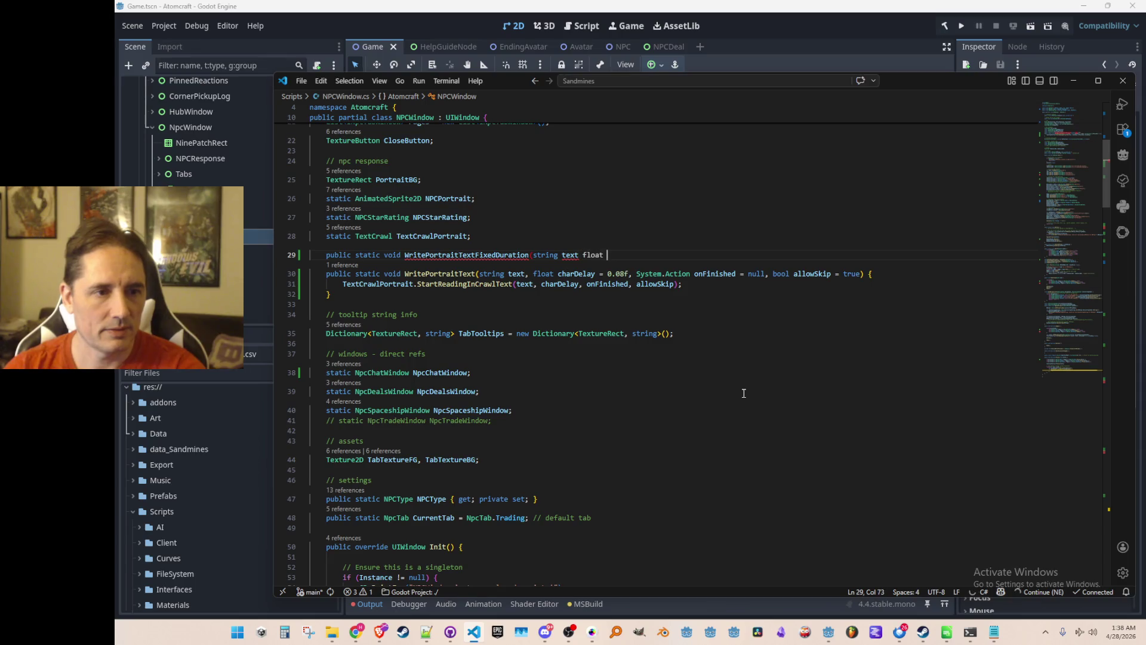
pyautogui.press('BackSpace')
pyautogui.press('BackSpace')
pyautogui.press('BackSpace')
pyautogui.press('BackSpace')
pyautogui.press('BackSpace')
pyautogui.press('BackSpace')
pyautogui.press('BackSpace')
pyautogui.write(',')
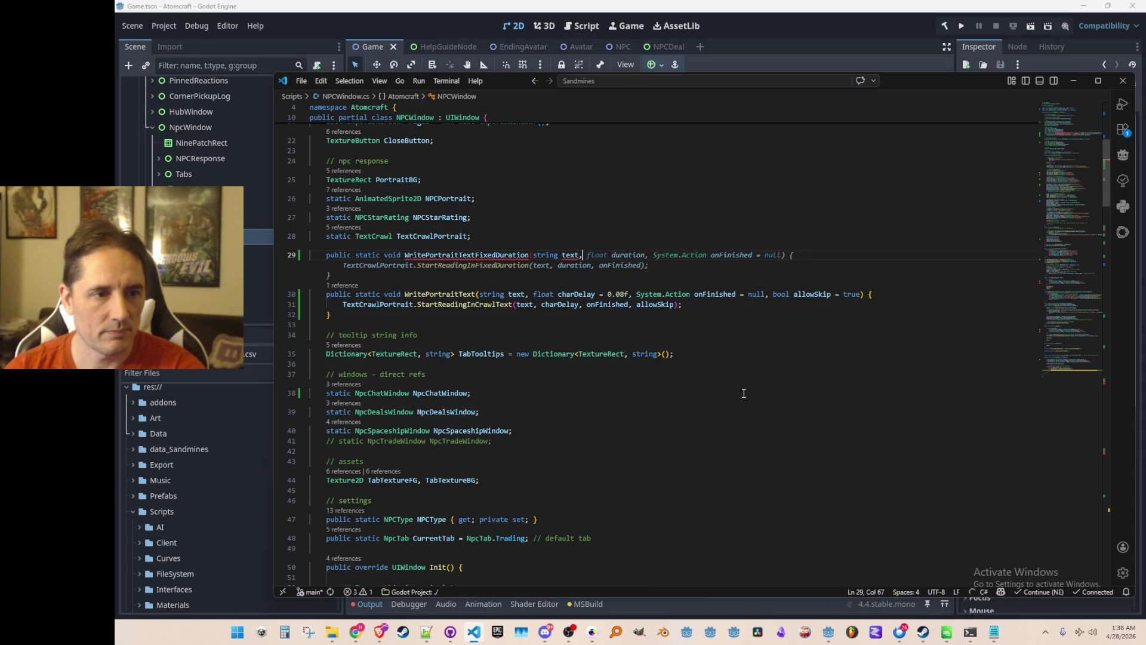
pyautogui.write('tion) {')
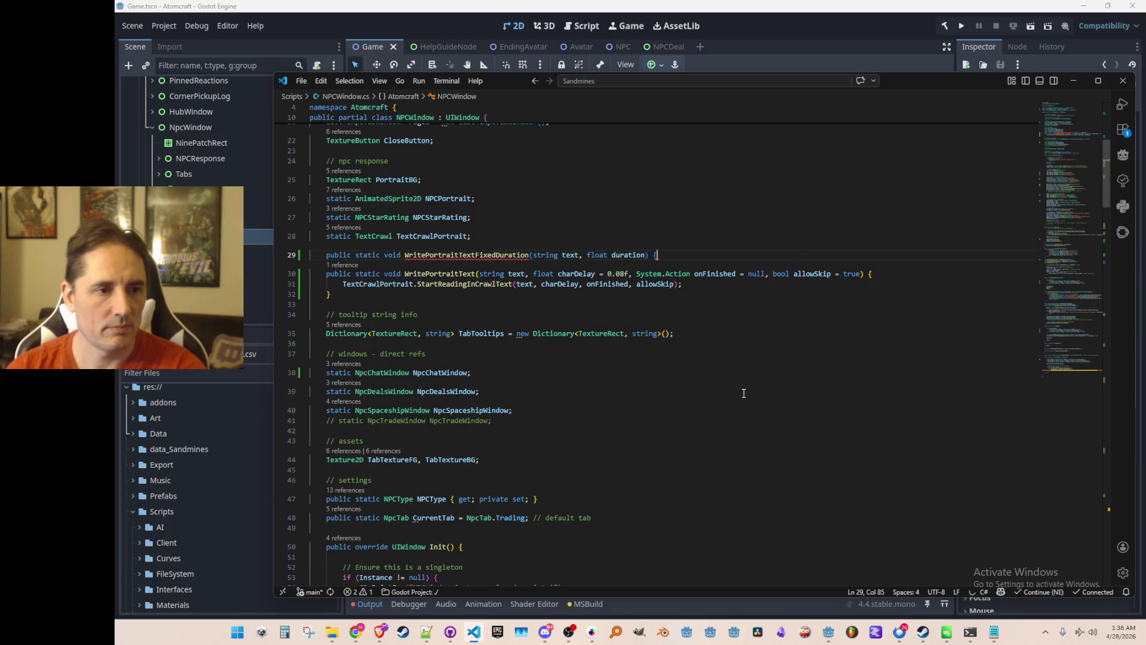
pyautogui.press('Return')
pyautogui.write('}')
# Step: Open the method body and accept the suggested StartReadingInFixedDuration call
pyautogui.press('Up')
pyautogui.press('End')
pyautogui.press('Return')
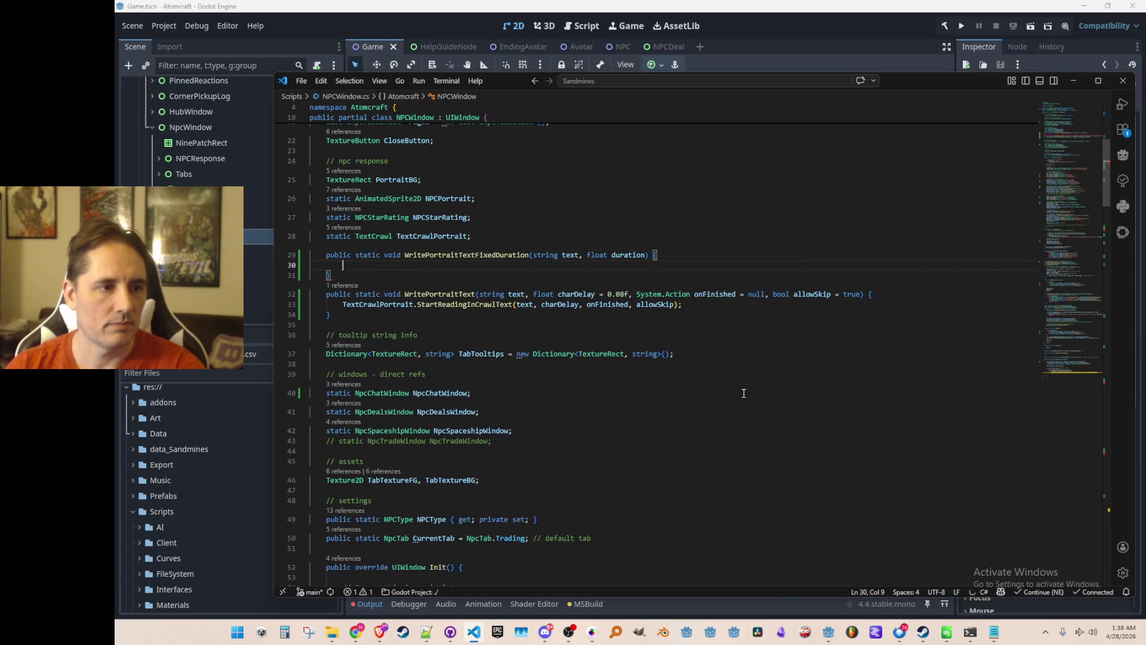
pyautogui.press('Return')
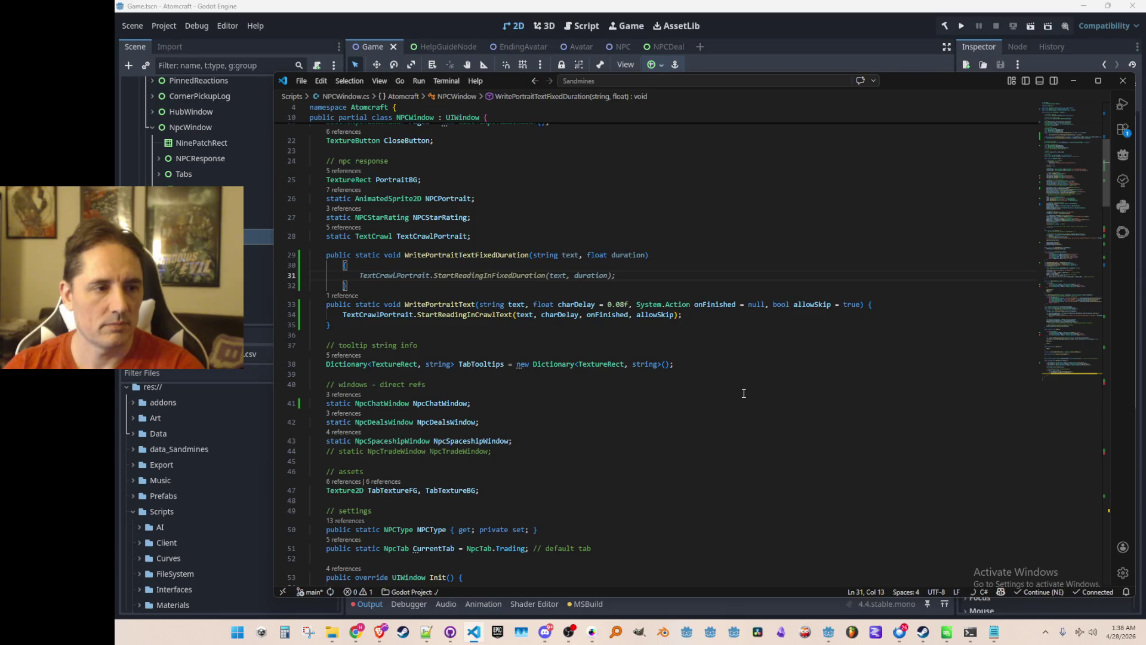
pyautogui.hotkey('ctrl', 'z')
pyautogui.press('Tab')
pyautogui.press('Up')
pyautogui.press('End')
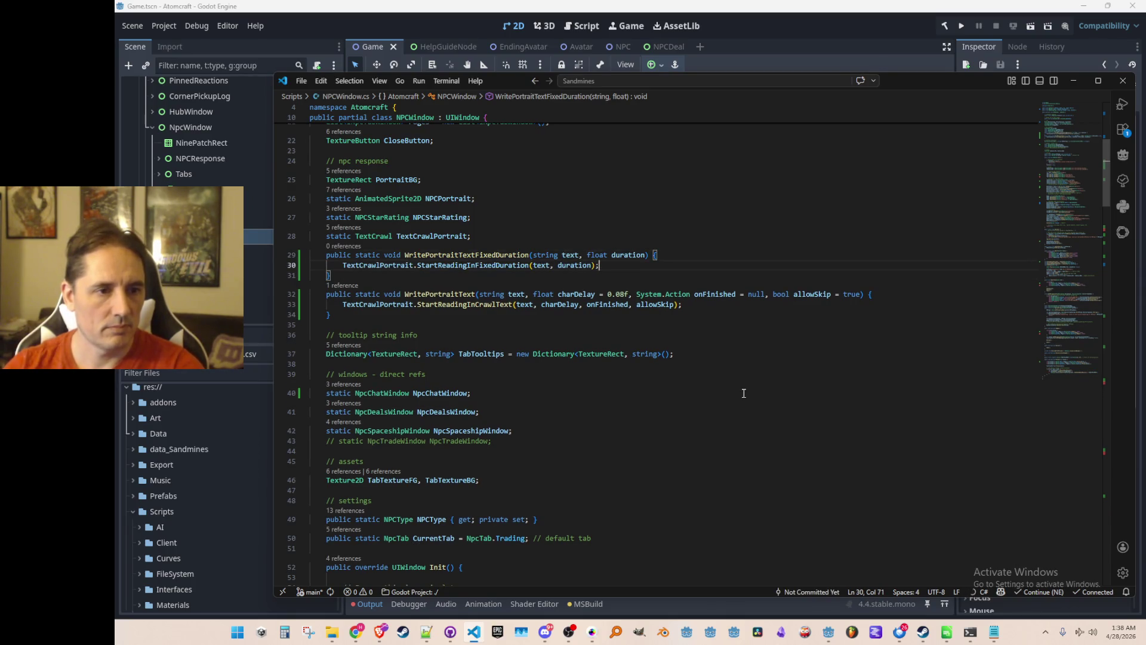
# Step: Replace the suggested call with a call to WritePortraitText
pyautogui.hotkey('ctrl', 'd')
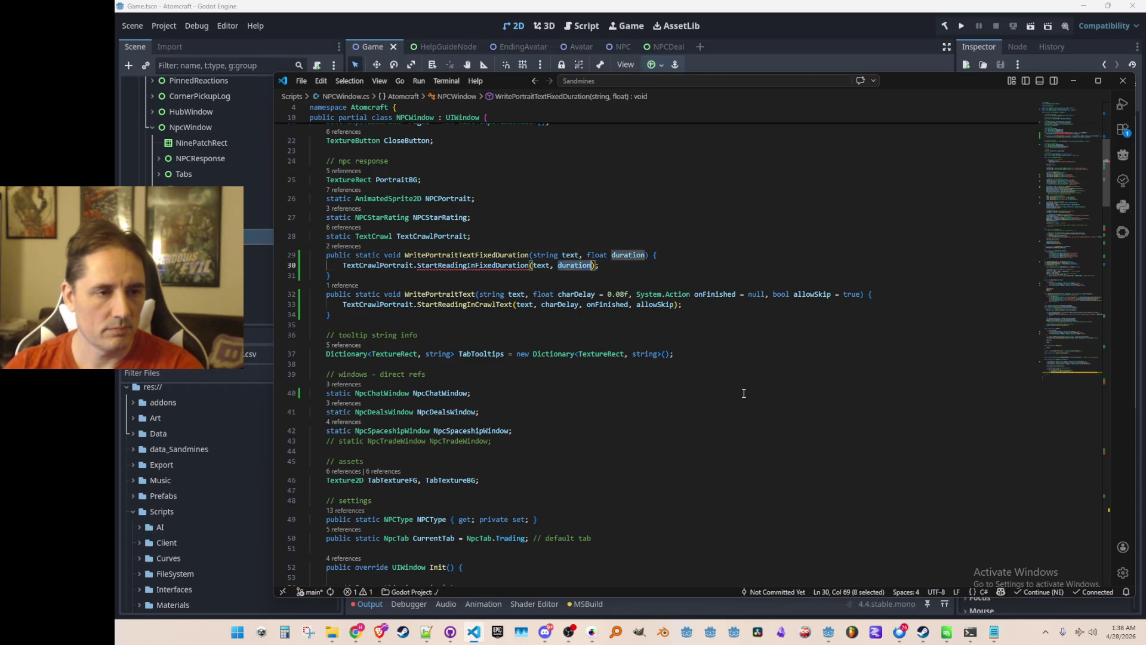
pyautogui.press('Escape')
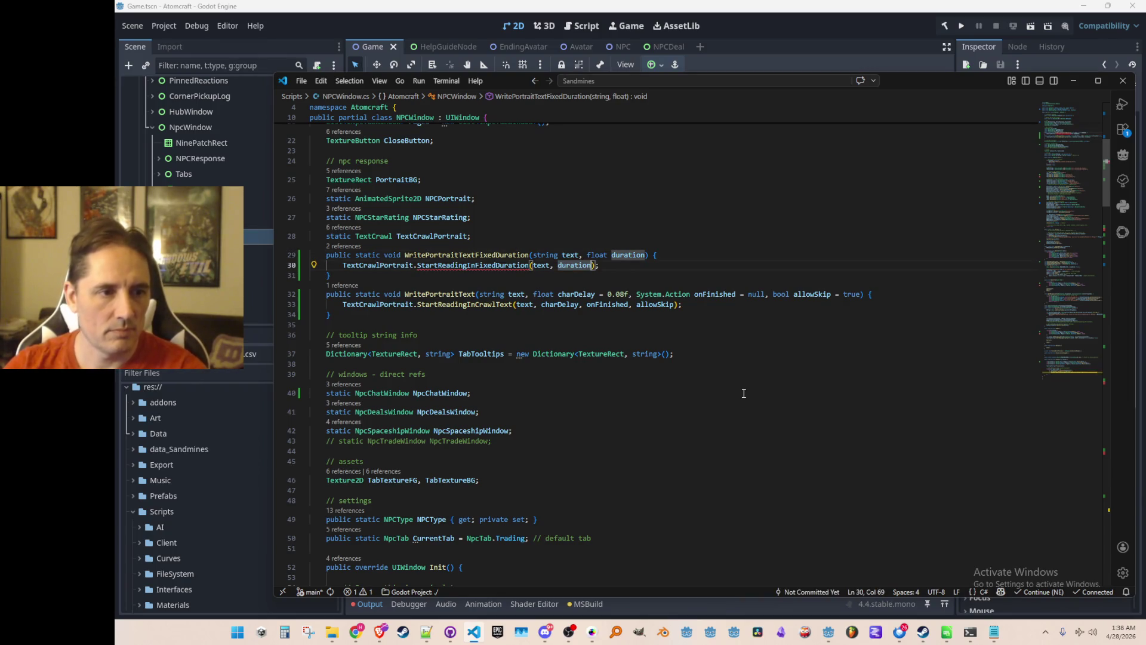
pyautogui.hotkey('ctrl', 'Left')
pyautogui.hotkey('ctrl', 'Left')
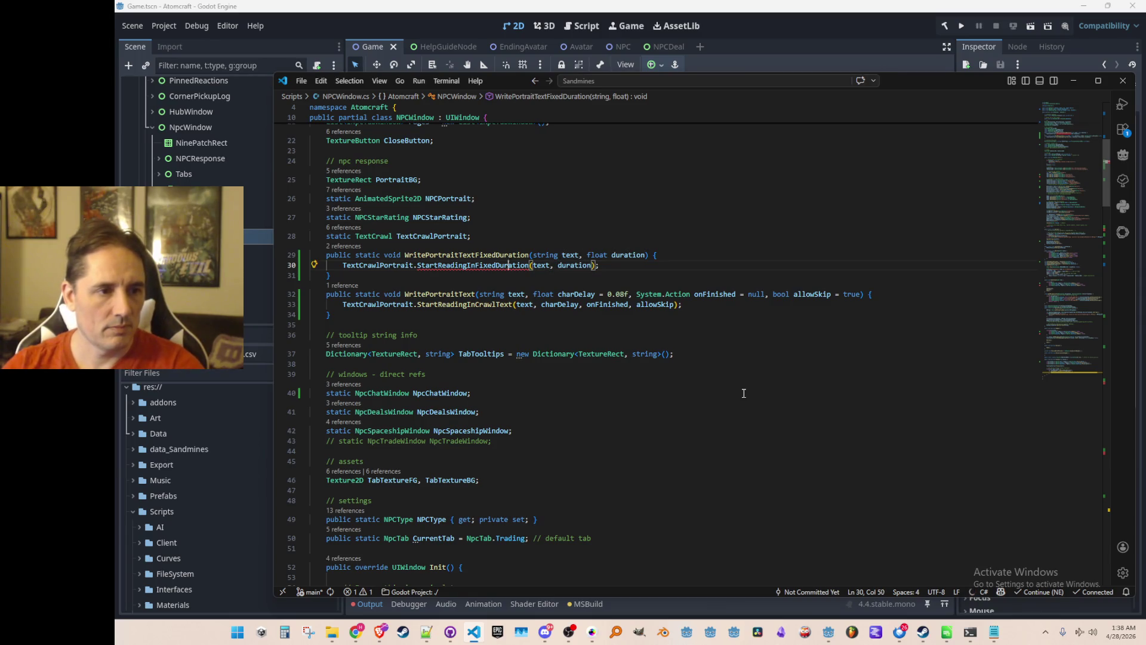
pyautogui.press('Down')
pyautogui.press('Down')
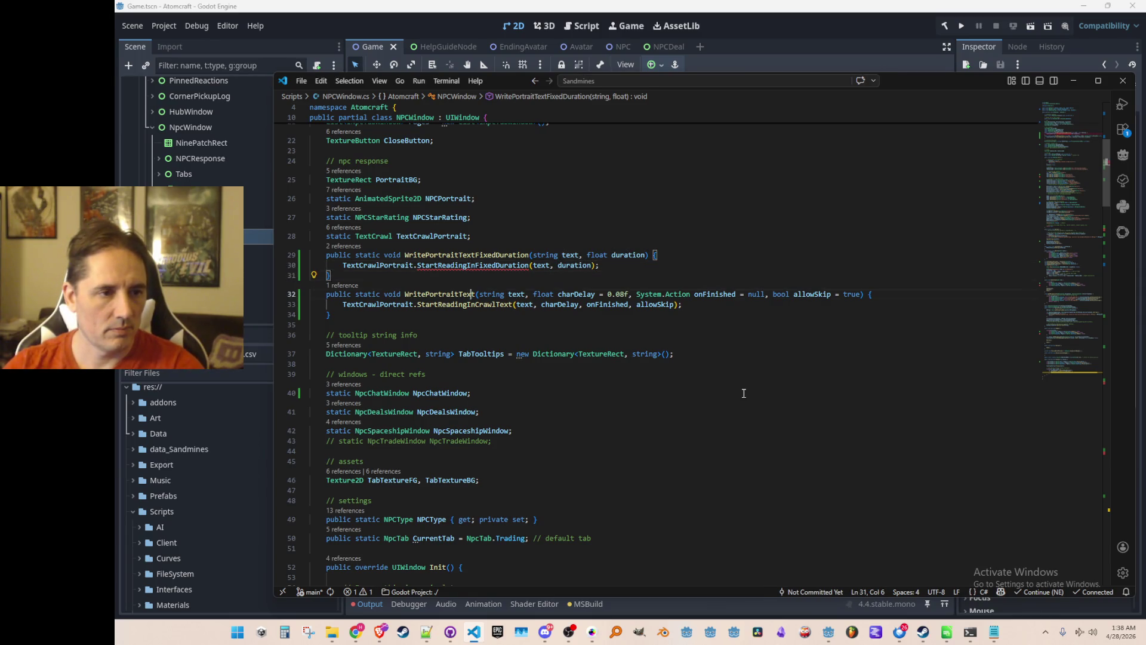
pyautogui.hotkey('ctrl', 'd')
pyautogui.hotkey('ctrl', 'c')
pyautogui.press('Up')
pyautogui.press('Up')
pyautogui.hotkey('shift', 'Home')
pyautogui.hotkey('ctrl', 'v')
pyautogui.press('End')
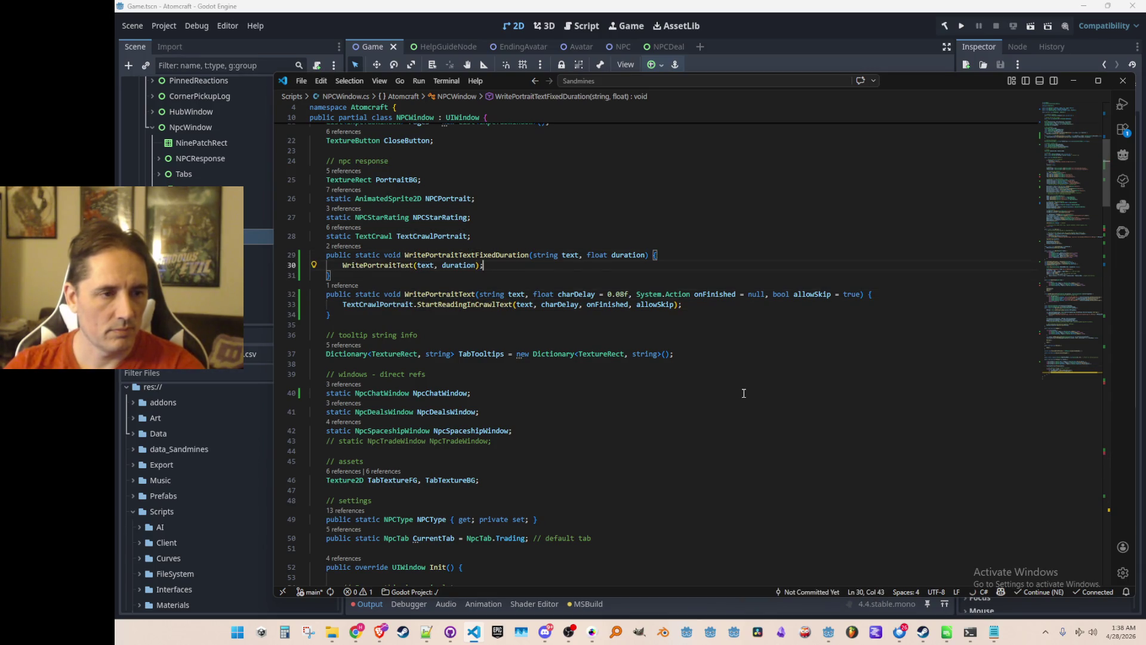
# Step: Compute charDelay from text length and duration with a 0.08f fallback, passing it to WritePortraitText
pyautogui.press('Return')
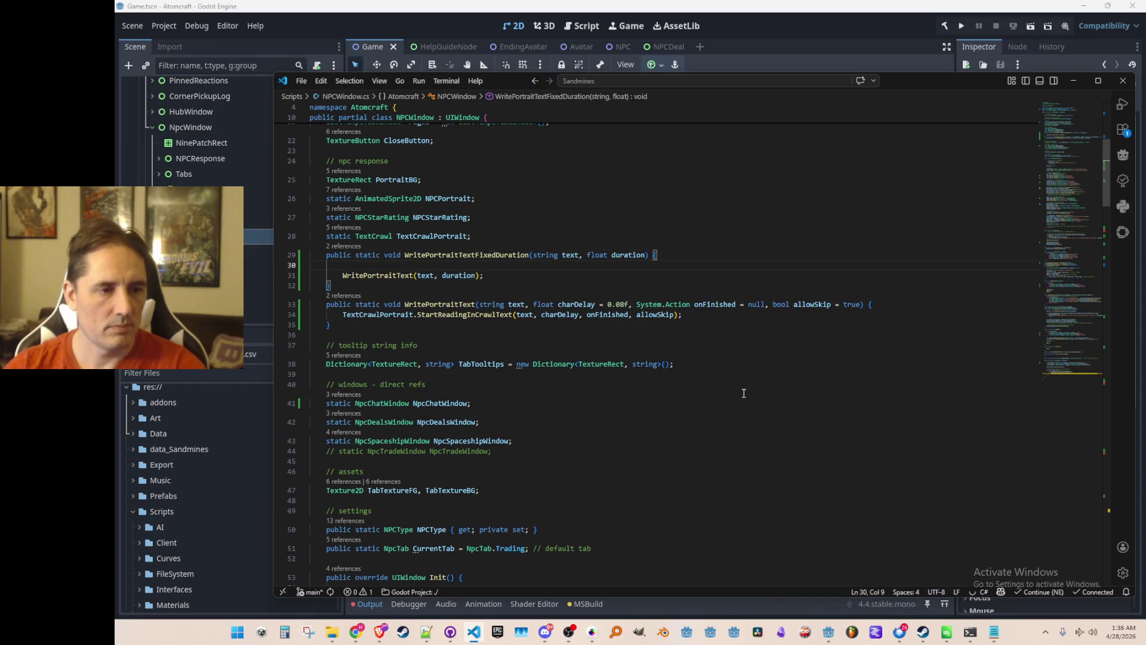
pyautogui.write('float charDelay = ')
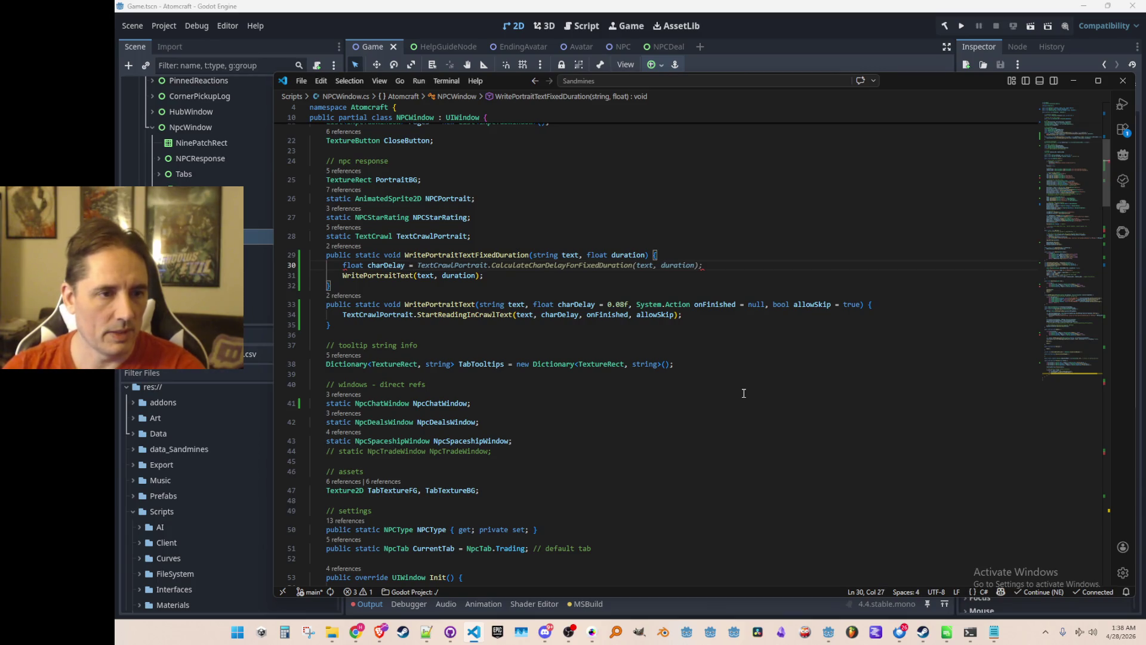
pyautogui.write('text.Leng')
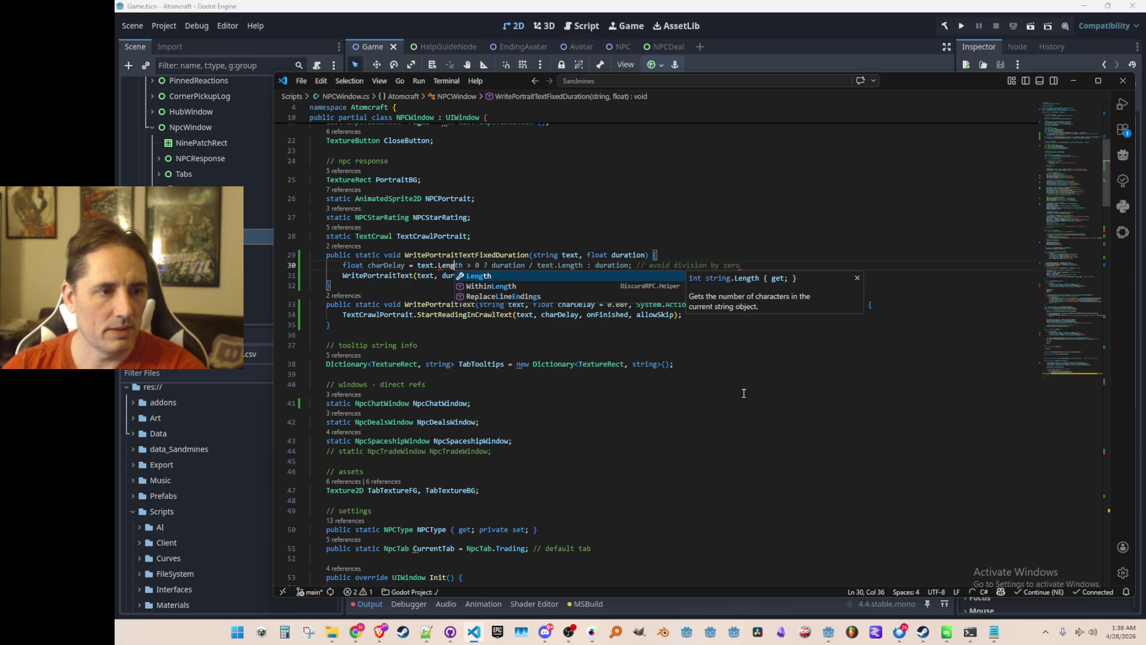
pyautogui.press('Tab')
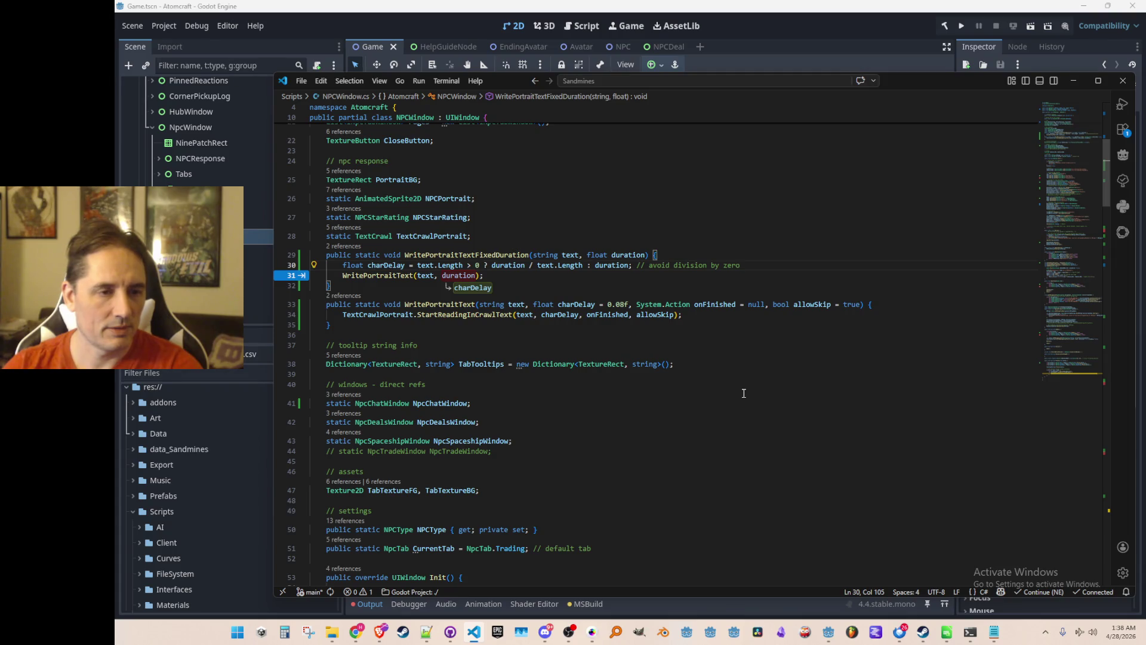
pyautogui.hotkey('ctrl', 'Left')
pyautogui.hotkey('ctrl', 'Left')
pyautogui.hotkey('ctrl', 'Left')
pyautogui.hotkey('ctrl', 'd')
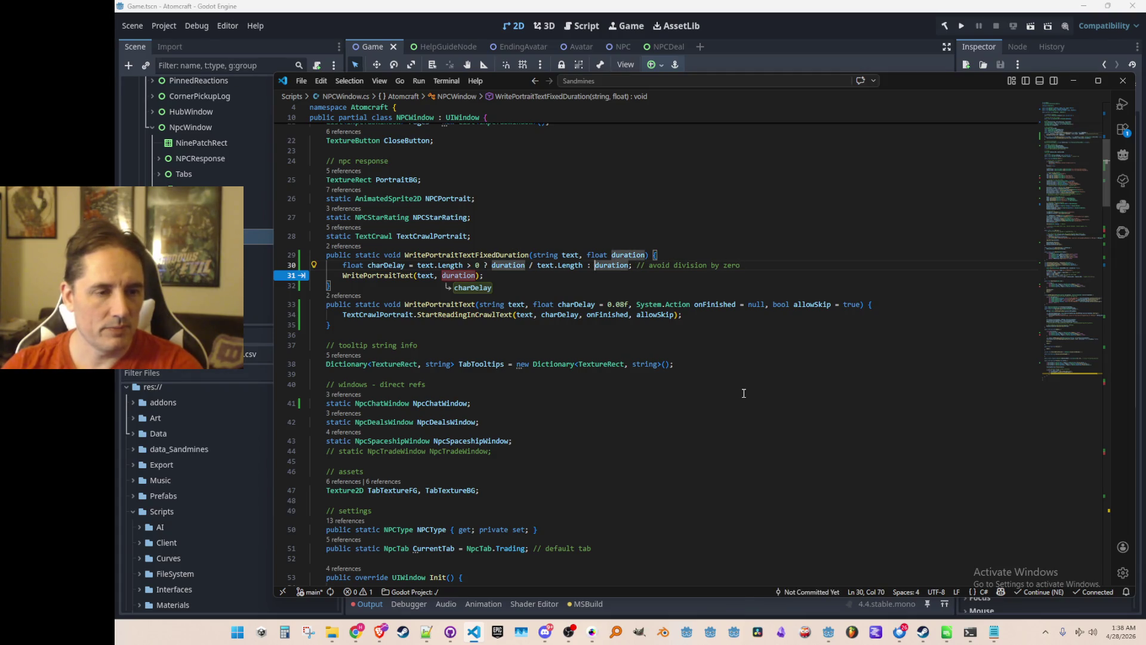
pyautogui.write('0.08f')
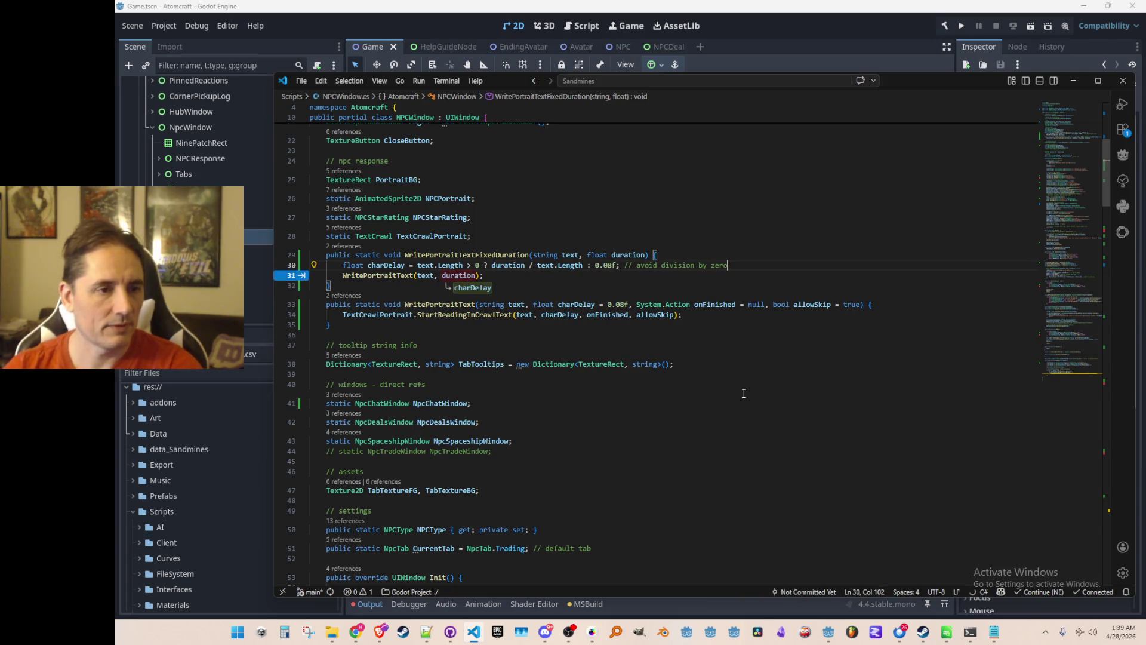
pyautogui.press('Home')
pyautogui.press('Tab')
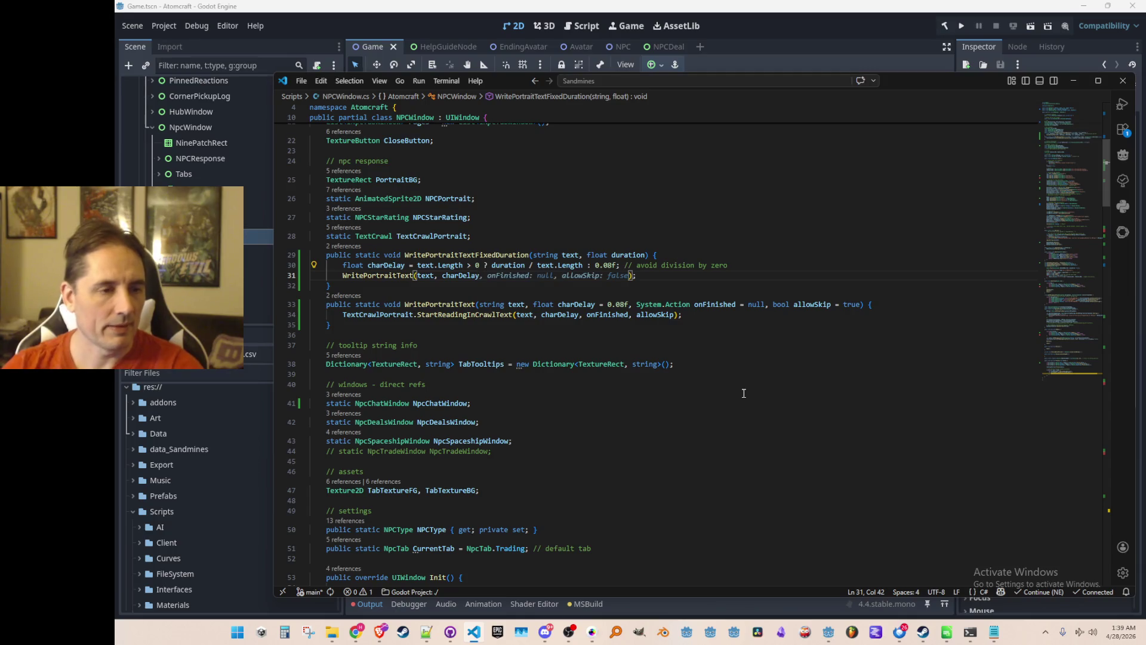
# Step: Select and copy the WritePortraitTextFixedDuration method name
pyautogui.press('Up')
pyautogui.press('Up')
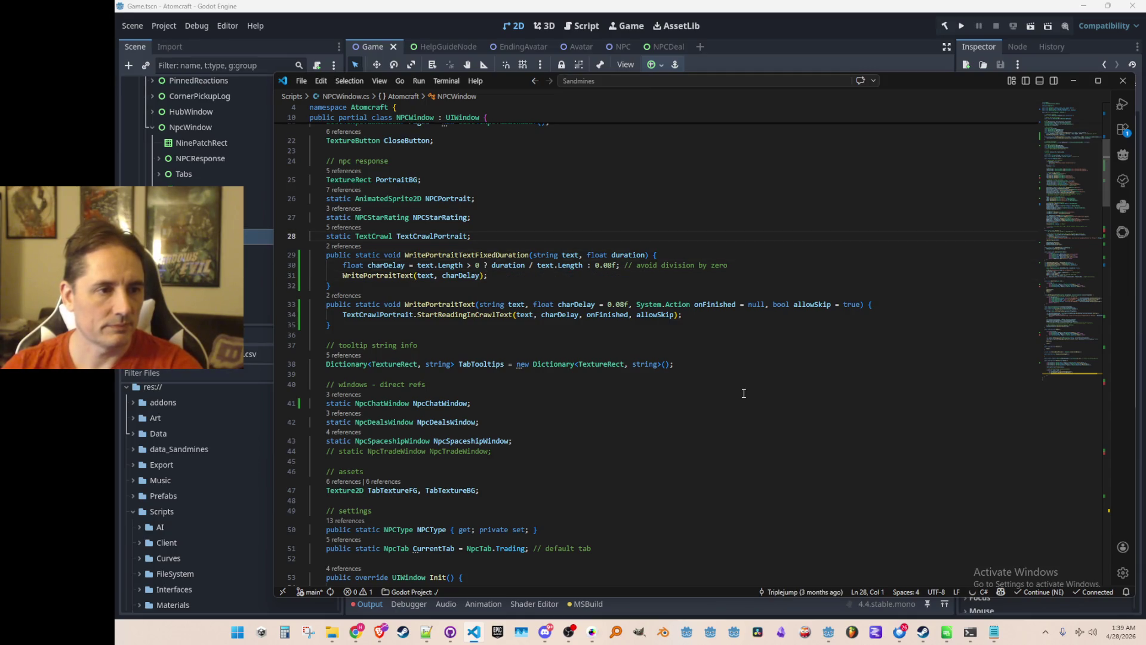
pyautogui.press('Down')
pyautogui.hotkey('ctrl', 'Right')
pyautogui.hotkey('ctrl', 'Right')
pyautogui.hotkey('ctrl', 'Right')
pyautogui.hotkey('ctrl', 'shift', 'Left')
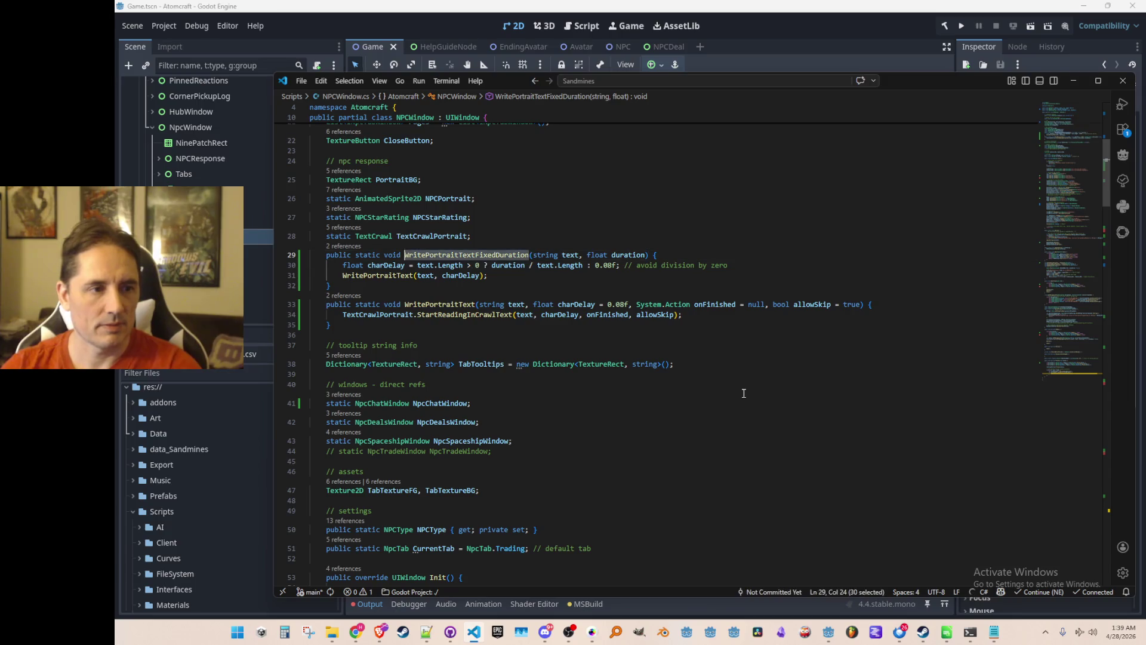
pyautogui.press('Up')
pyautogui.press('Home')
pyautogui.press('Home')
# Step: In Refresh, switch the WritePortraitText call to WritePortraitTextFixedDuration with a 2.0f duration
pyautogui.hotkey('alt', 'Left')
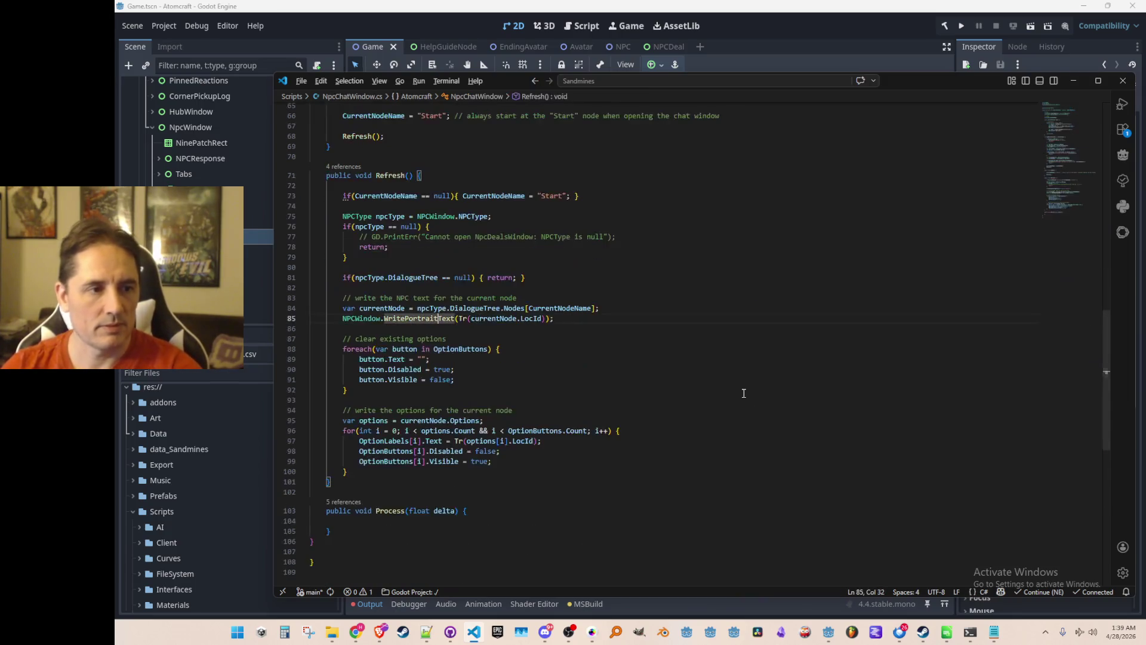
pyautogui.press('Up')
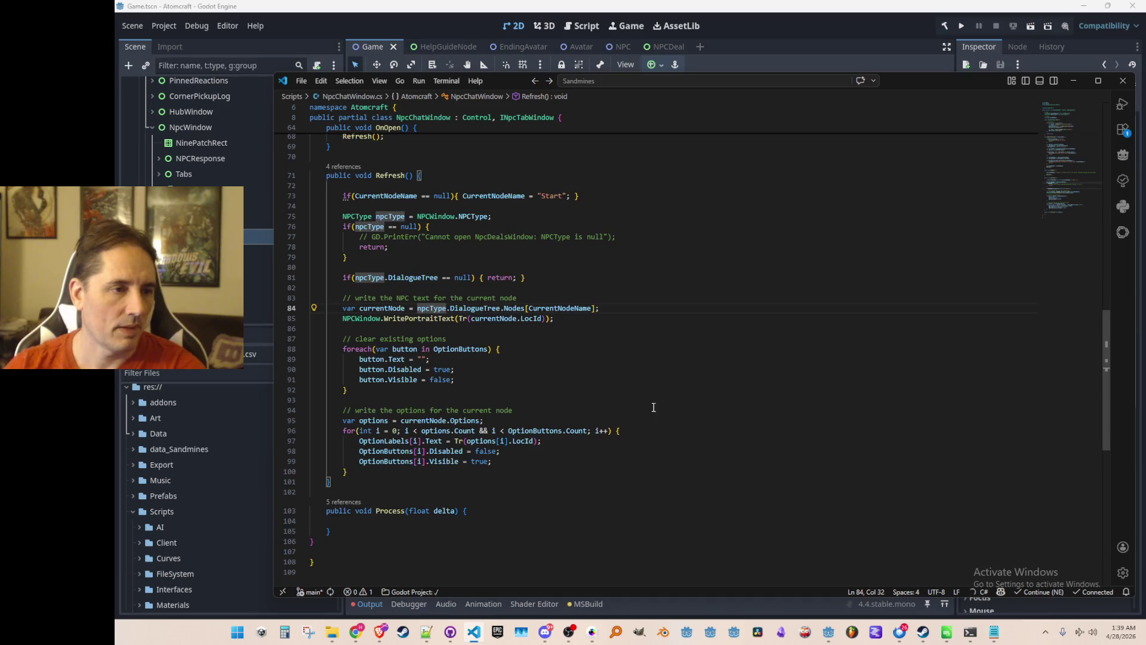
pyautogui.scroll(2, 658, 401)
pyautogui.scroll(-1, 635, 429)
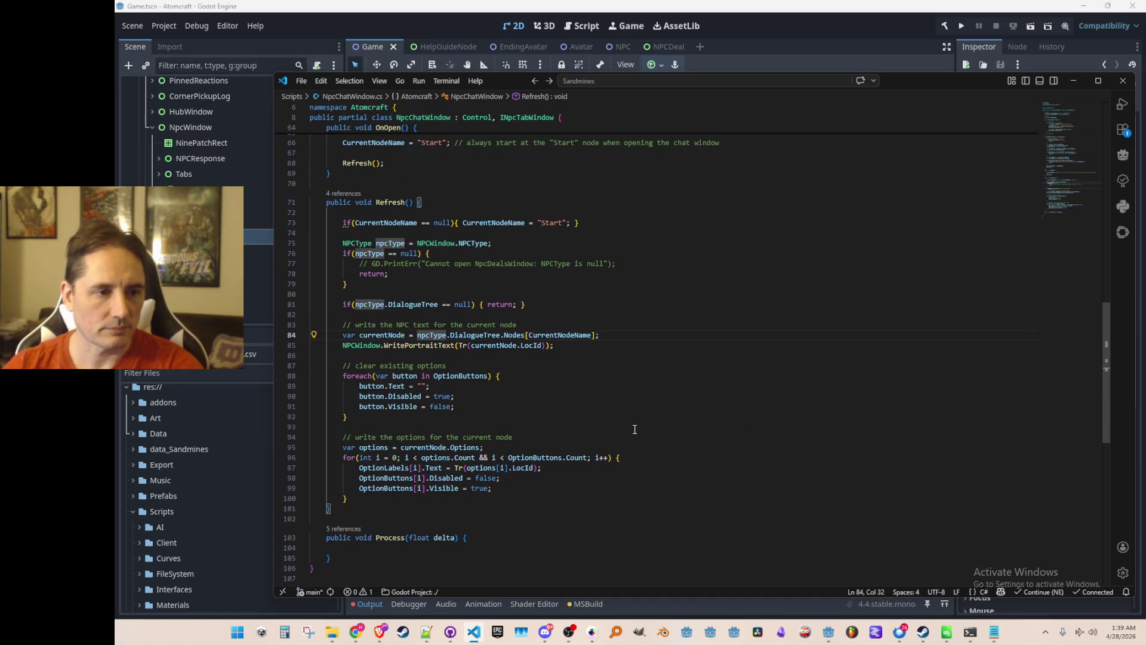
pyautogui.click(433, 345)
pyautogui.press('Tab')
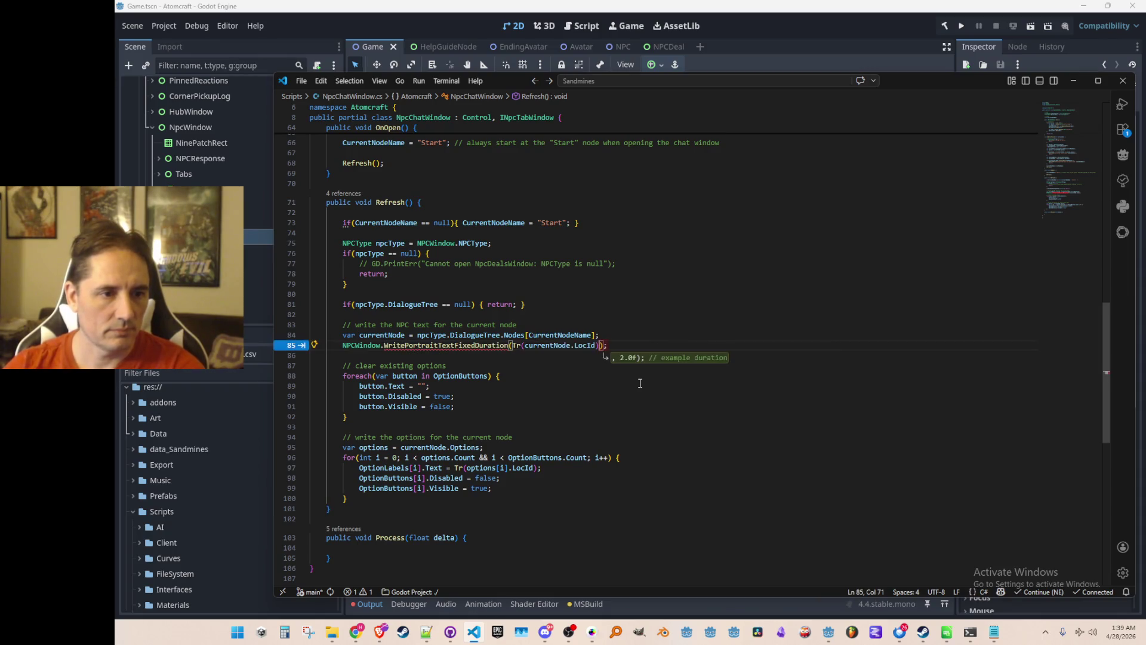
pyautogui.press('Tab')
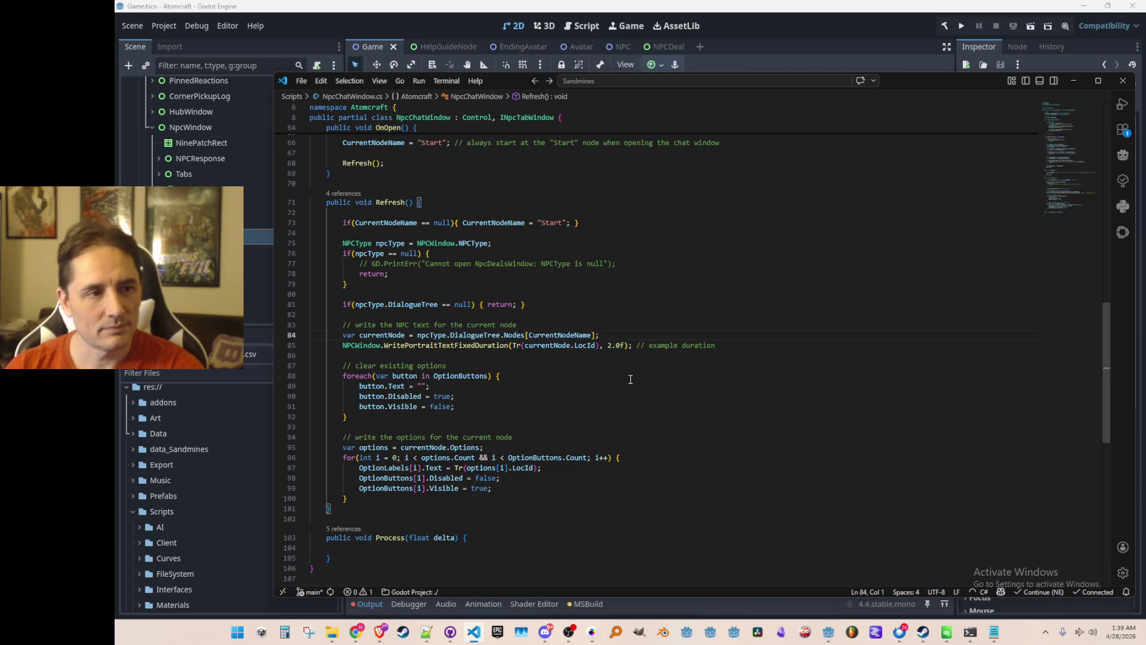
# Step: Review the updated Refresh code and bring the Godot editor to the front
pyautogui.scroll(20, 631, 379)
pyautogui.scroll(-6, 707, 353)
pyautogui.scroll(-12, 707, 353)
pyautogui.click(855, 23)
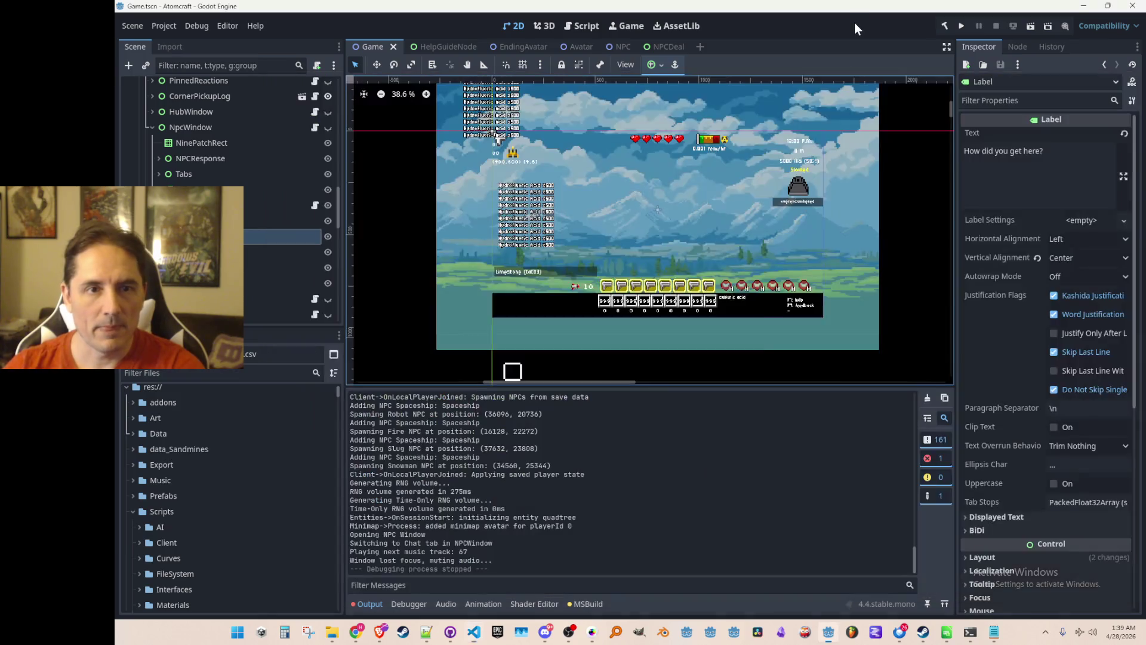
# Step: Run the project from Godot's toolbar to reach Atomcraft's title menu
pyautogui.click(963, 28)
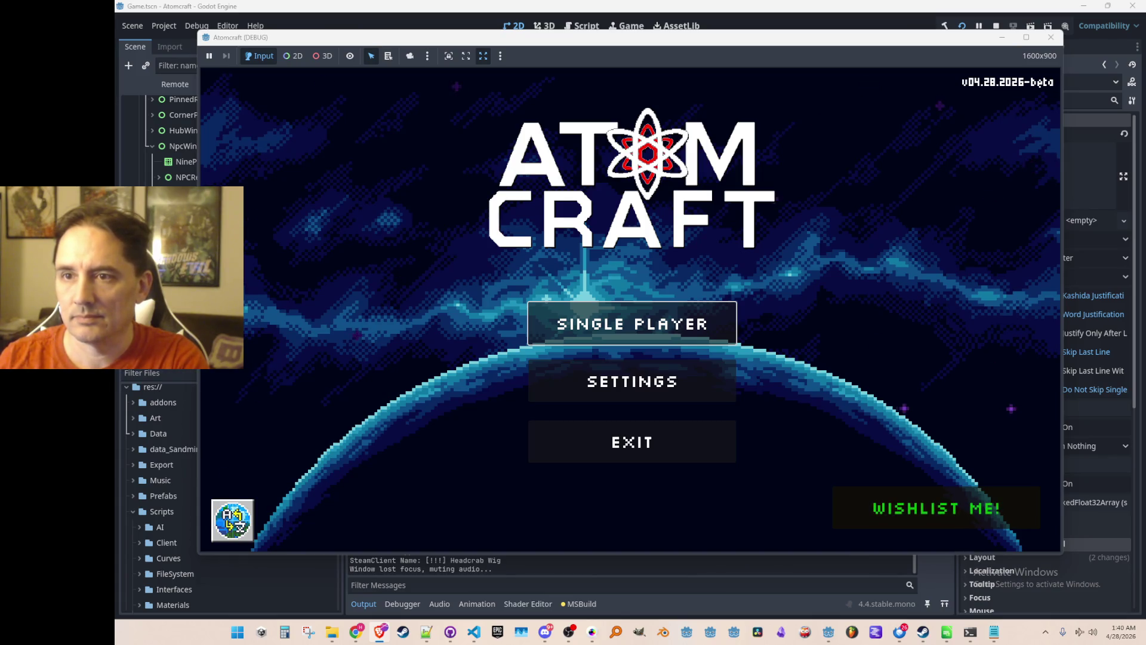
# Step: Load Enchanted Vista with the A TEST 2 profile, talk to Phaeton and open Chat
pyautogui.click(682, 324)
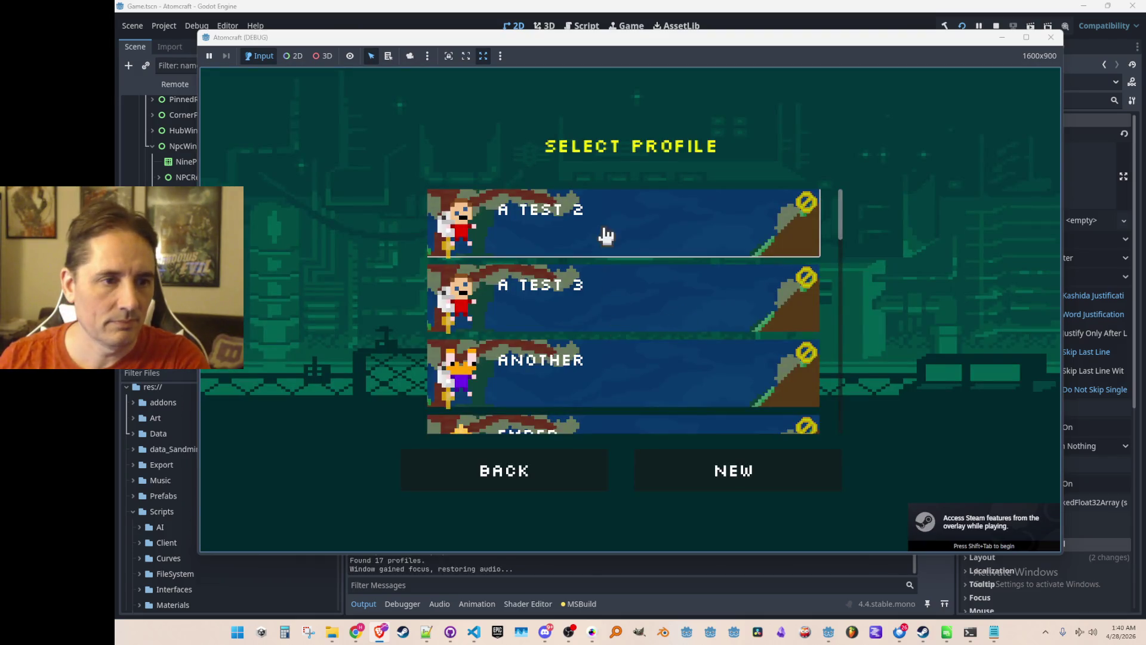
pyautogui.click(606, 241)
pyautogui.click(739, 285)
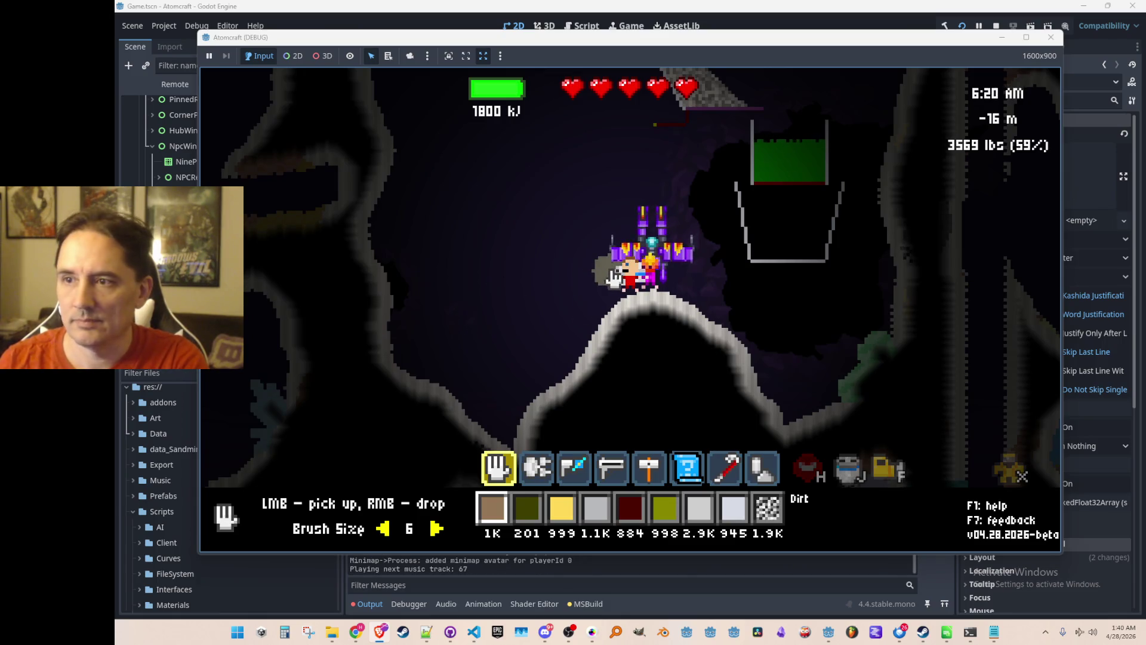
pyautogui.press('Return')
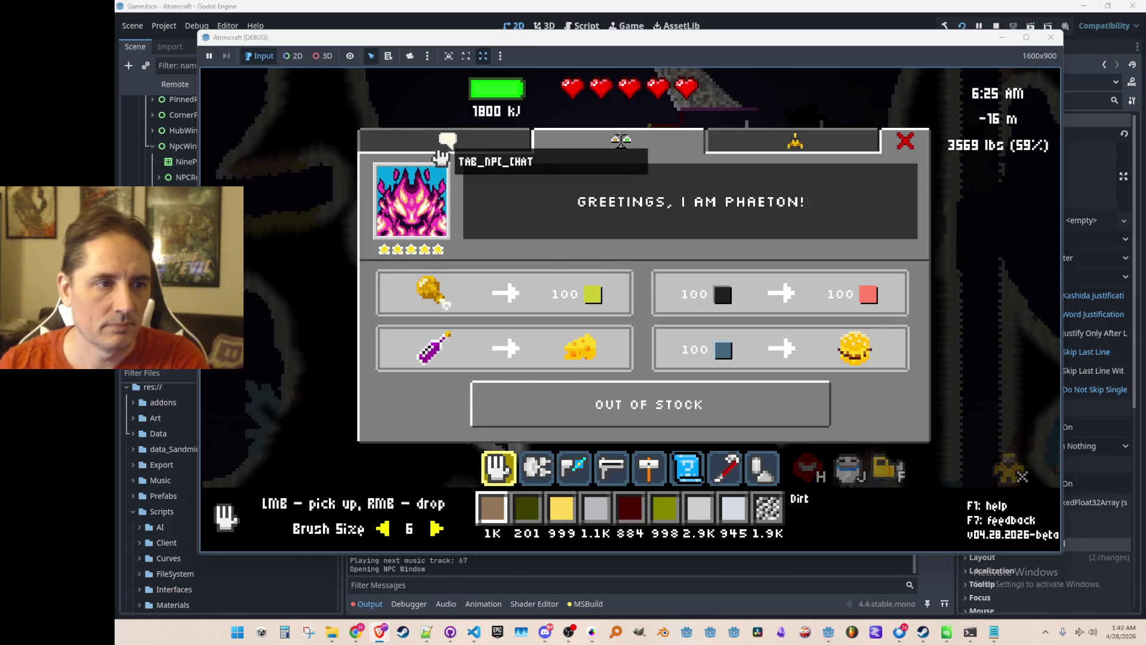
pyautogui.click(442, 148)
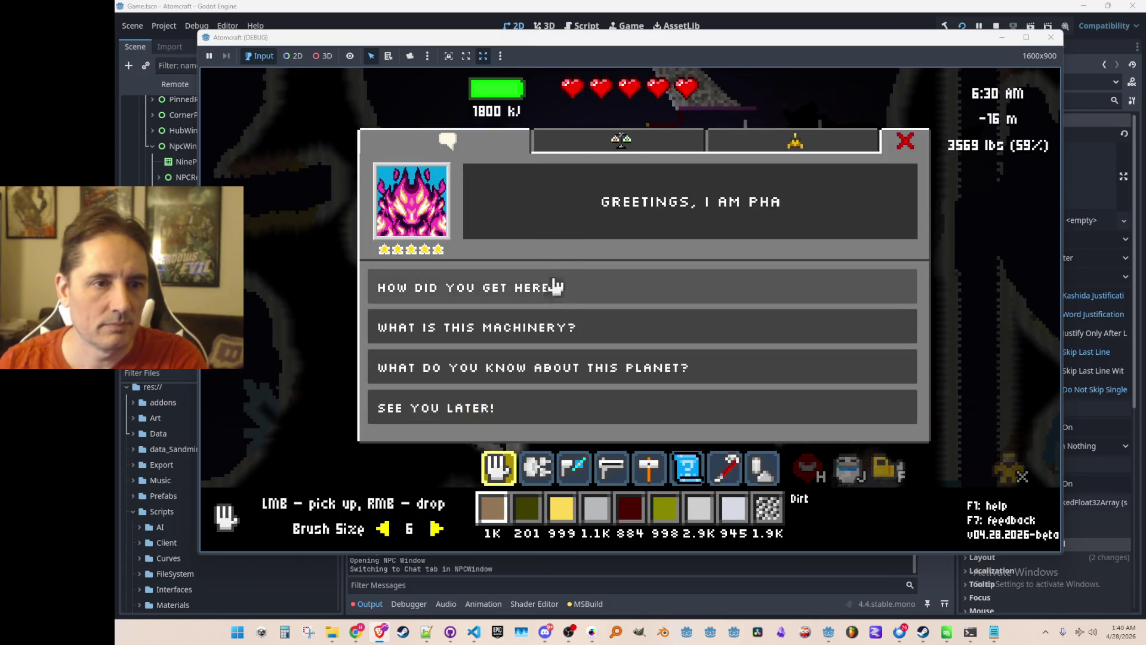
# Step: Ask how he got here, what he needs, agree, ask about the planet, then stop the game
pyautogui.click(541, 298)
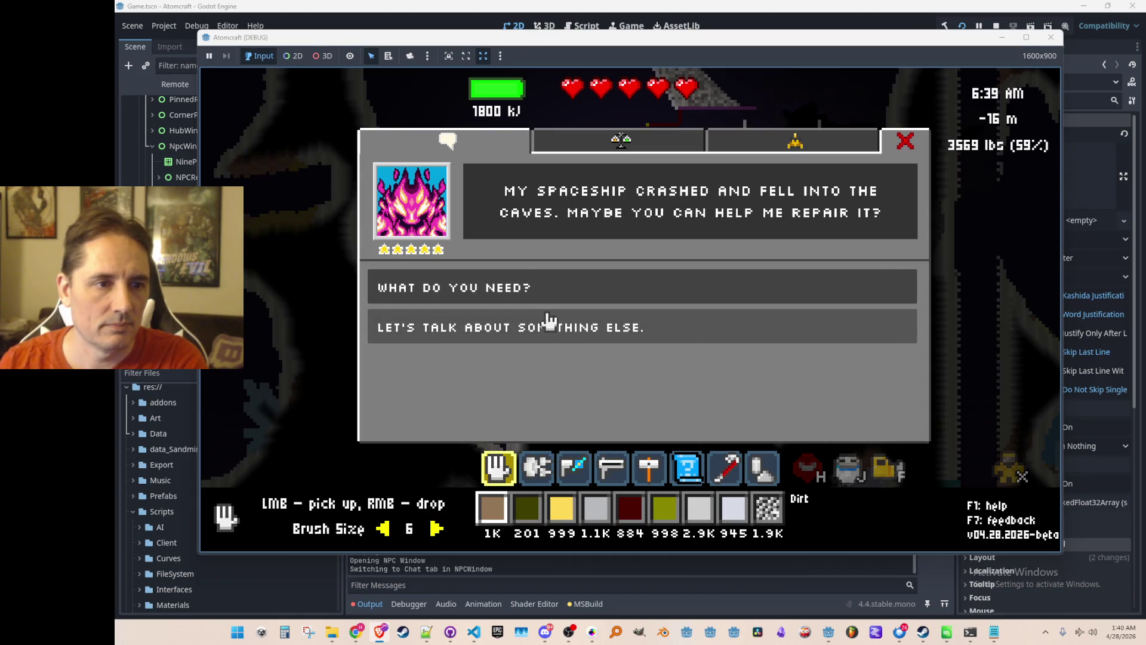
pyautogui.click(530, 289)
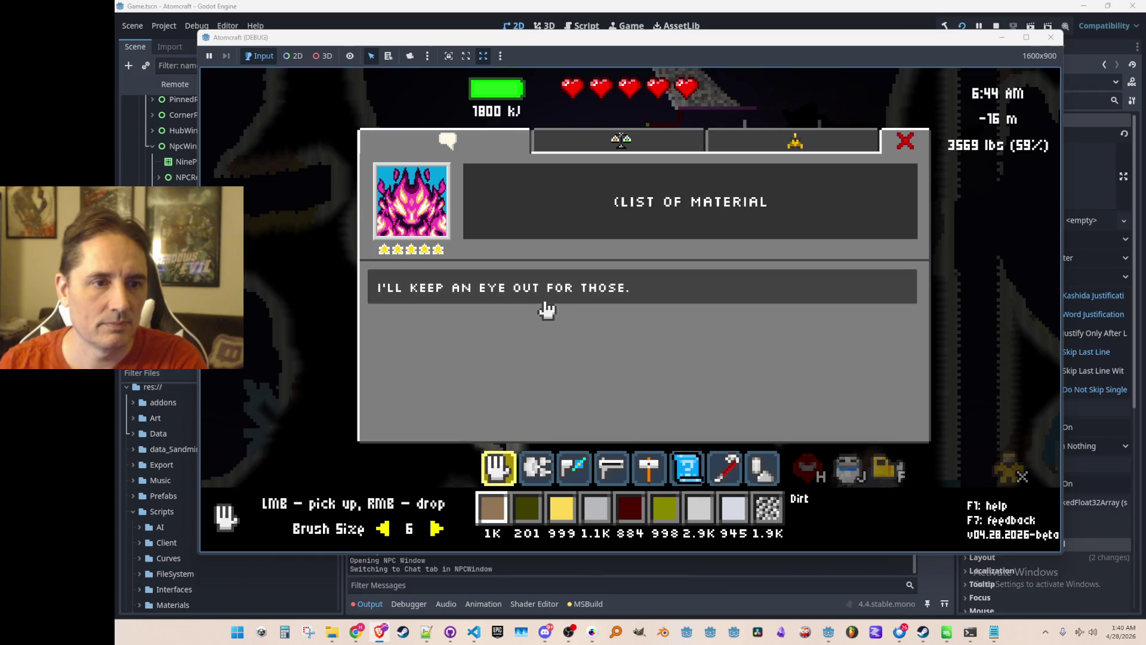
pyautogui.click(540, 299)
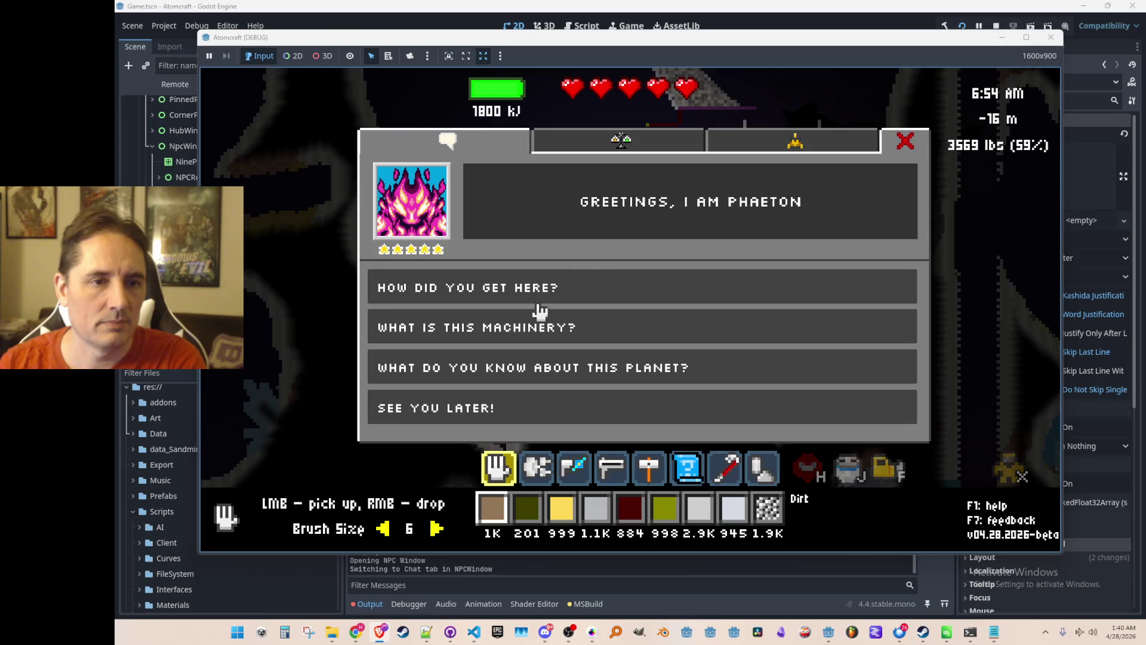
pyautogui.click(573, 365)
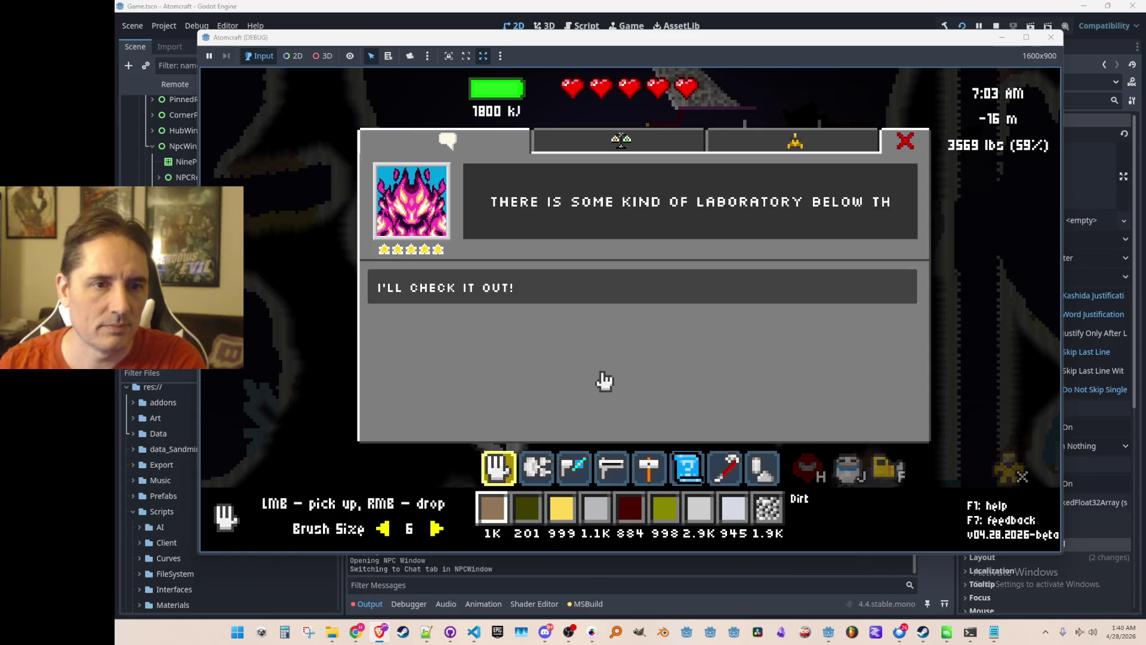
pyautogui.click(583, 288)
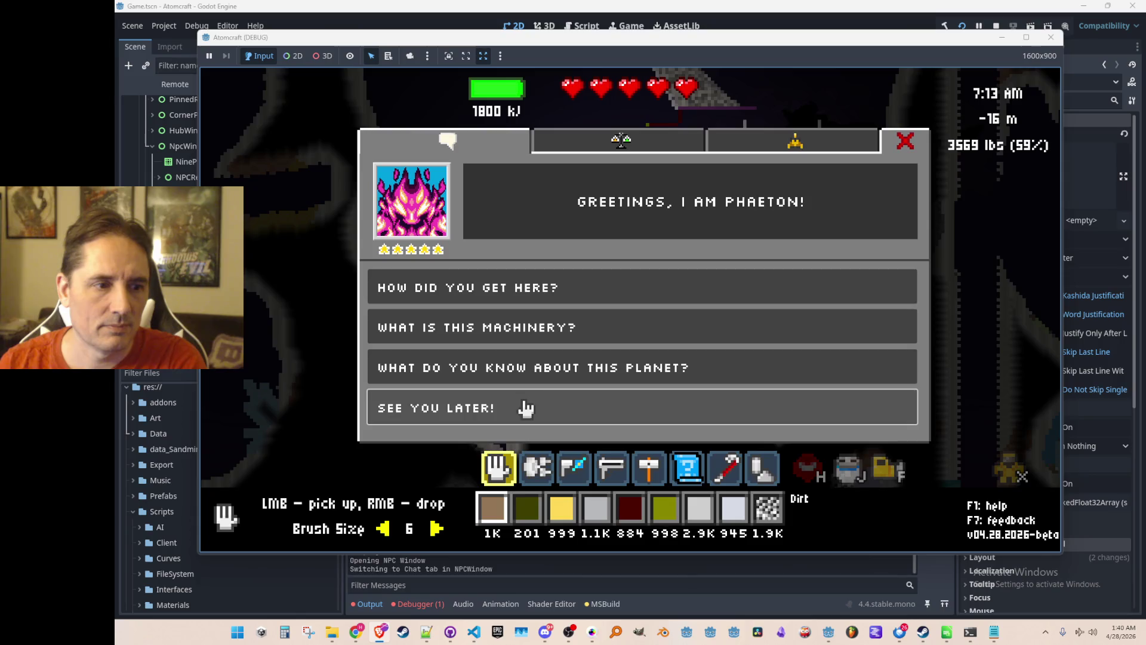
pyautogui.click(997, 25)
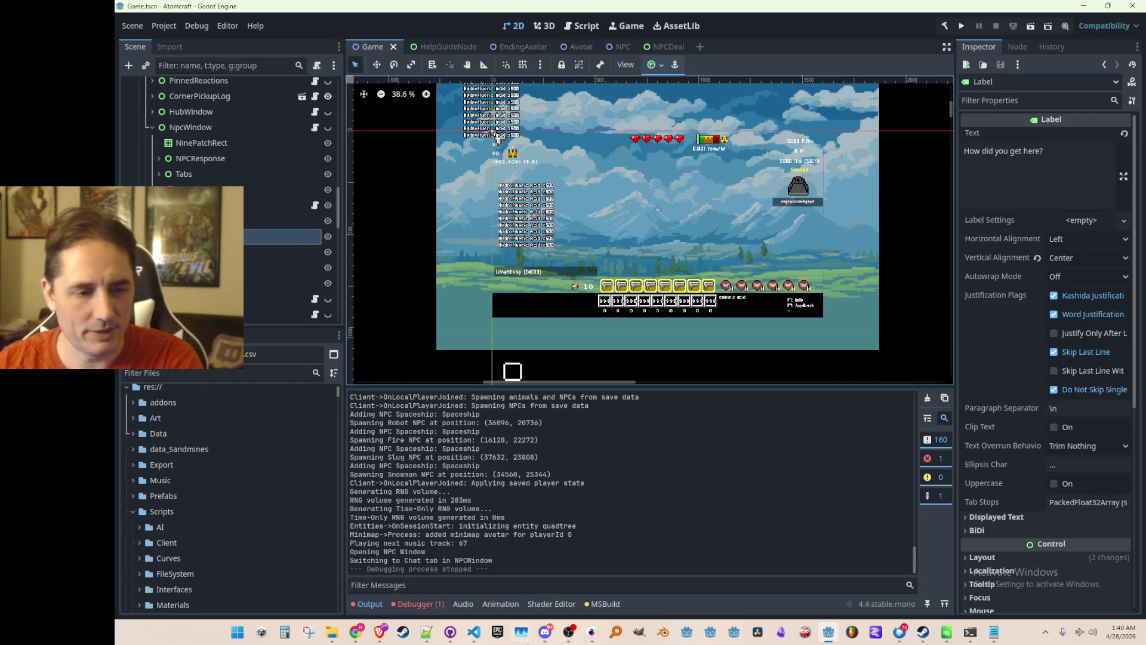
# Step: Review the WritePortraitTextFixedDuration call, the option-clearing loop and button text reset in Refresh
pyautogui.click(472, 634)
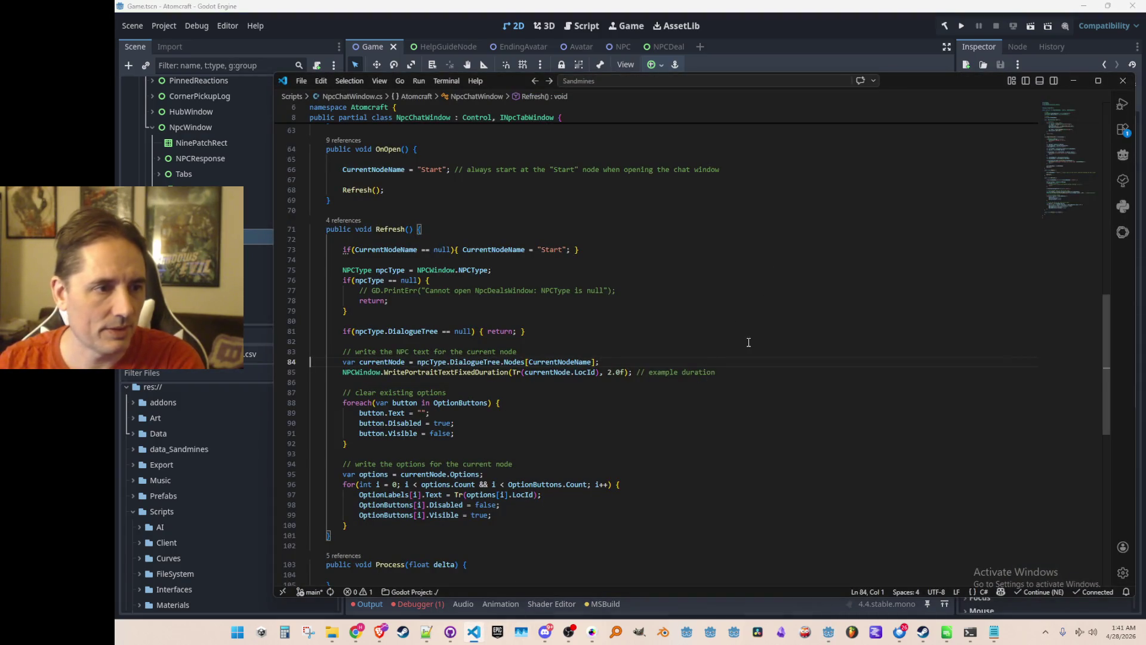
pyautogui.scroll(-3, 770, 356)
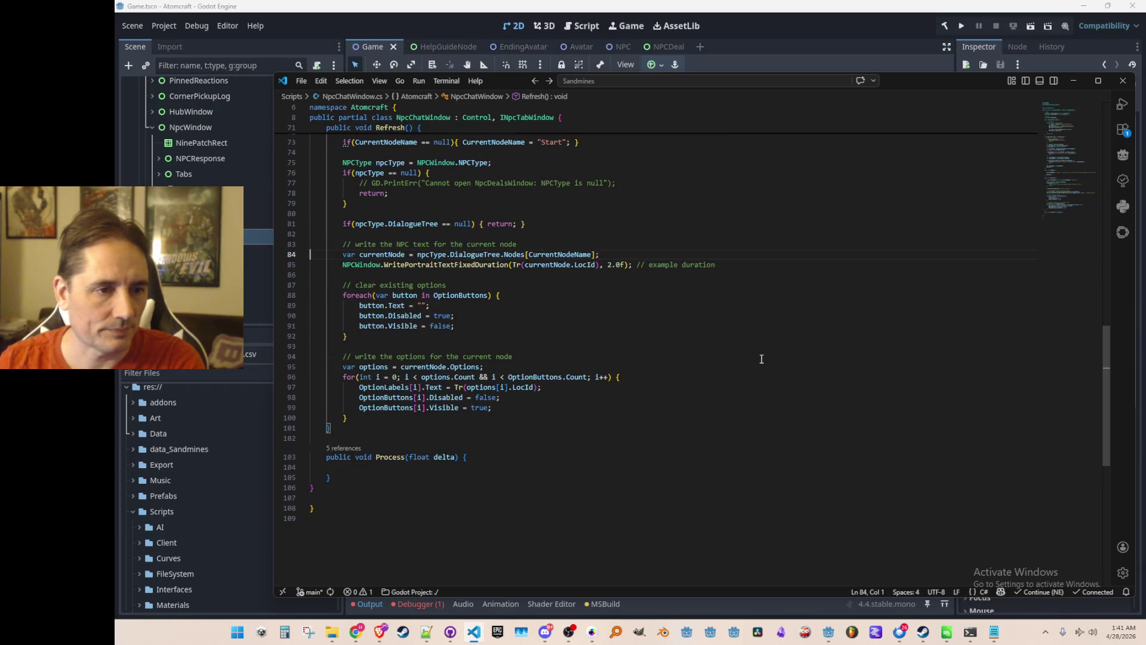
pyautogui.scroll(1, 755, 366)
pyautogui.scroll(1, 687, 382)
pyautogui.click(621, 319)
pyautogui.hotkey('alt', 'Left')
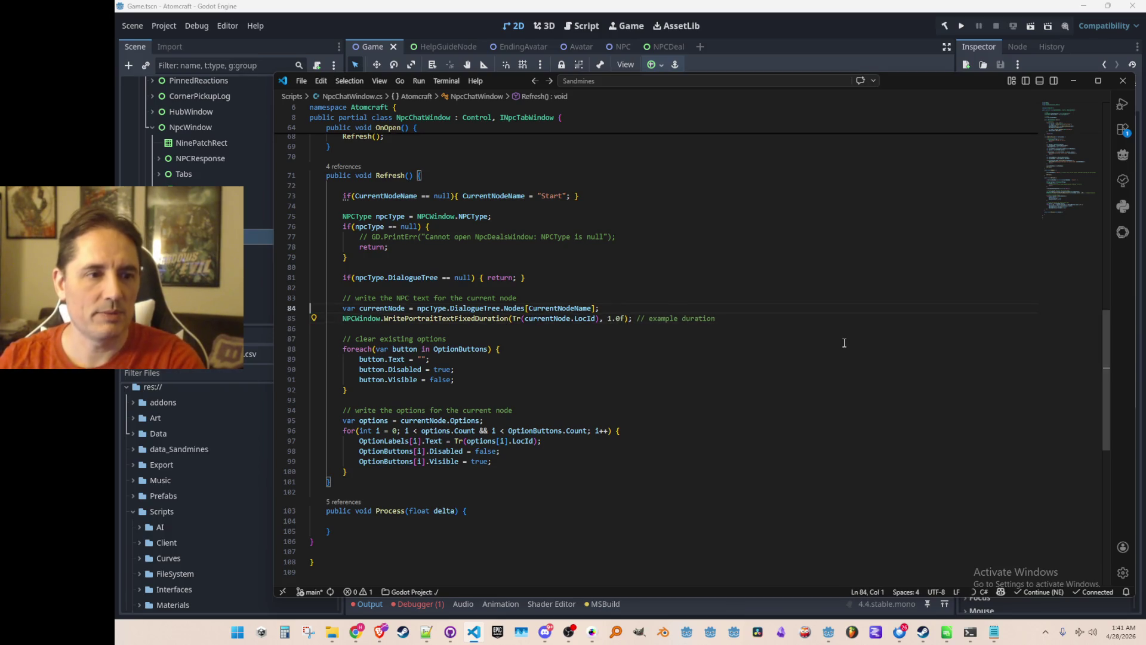
pyautogui.click(483, 318)
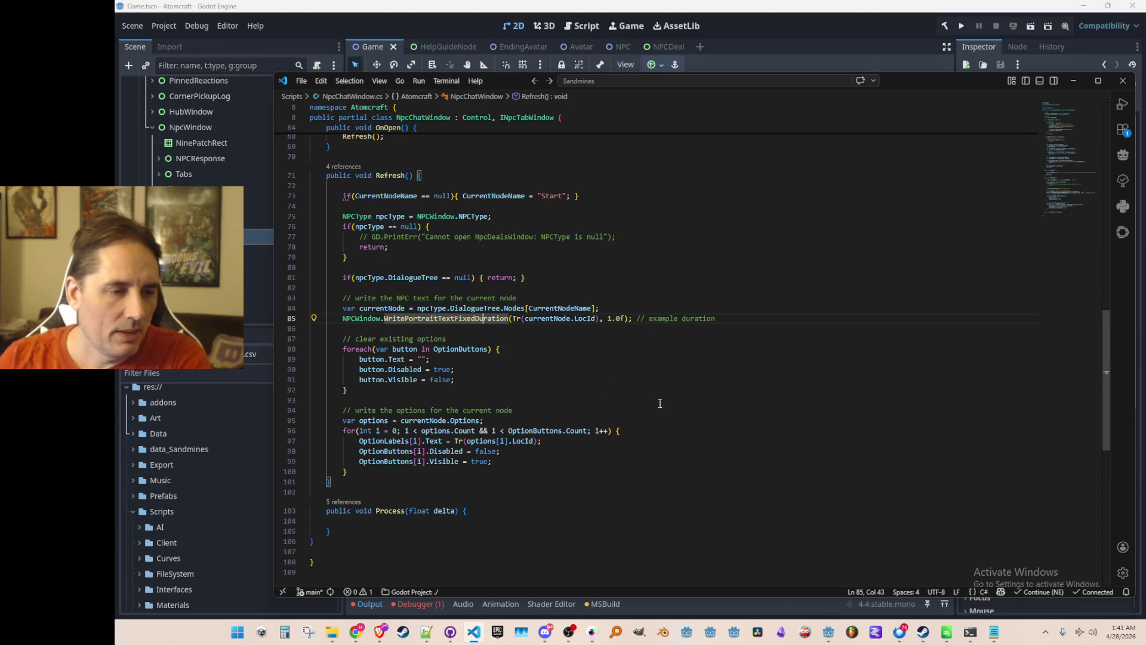
pyautogui.click(660, 384)
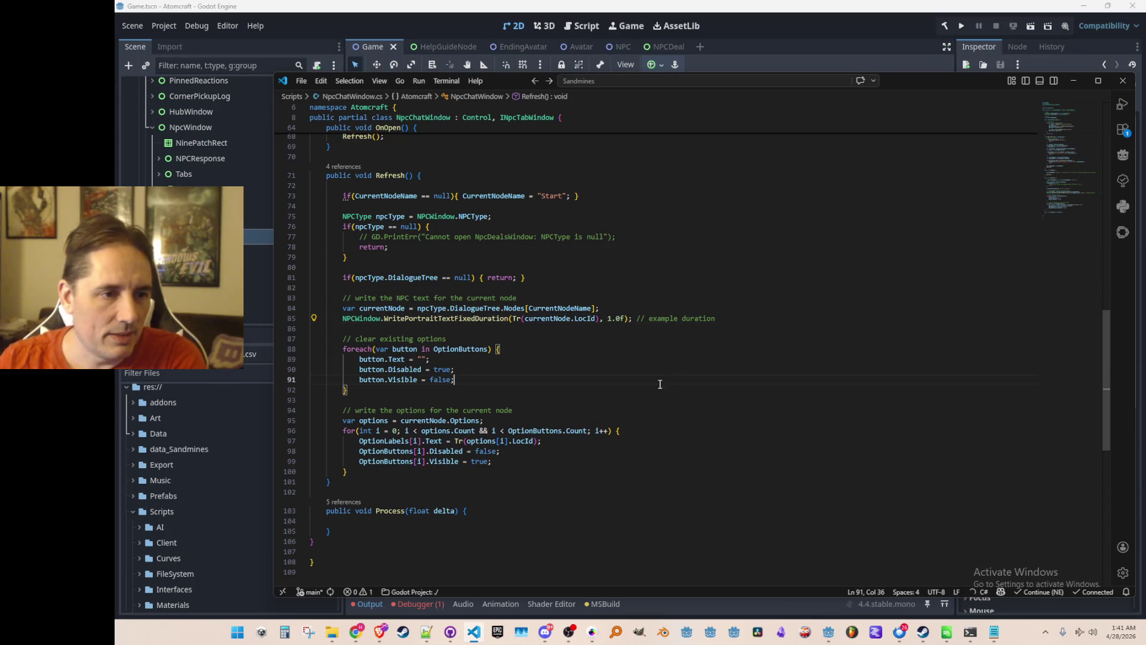
pyautogui.click(476, 319)
pyautogui.click(580, 361)
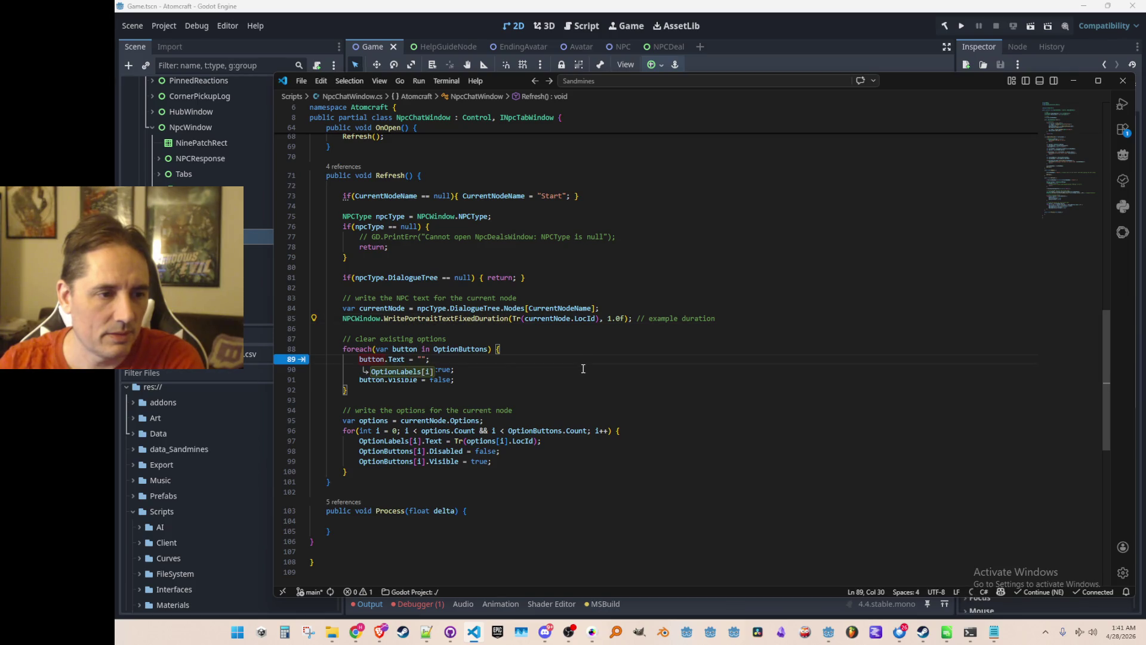
# Step: Inspect OnButtonPressed, tracing uses of CurrentNodeName, currentNode and nextNodeName
pyautogui.scroll(10, 708, 393)
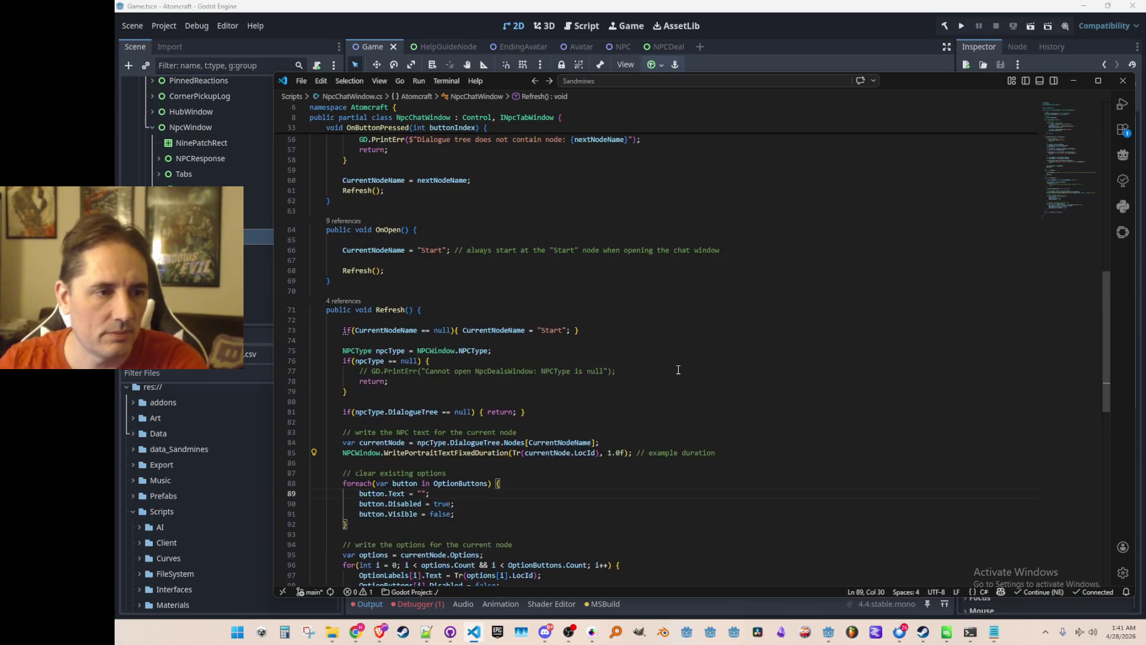
pyautogui.scroll(2, 708, 393)
pyautogui.click(662, 288)
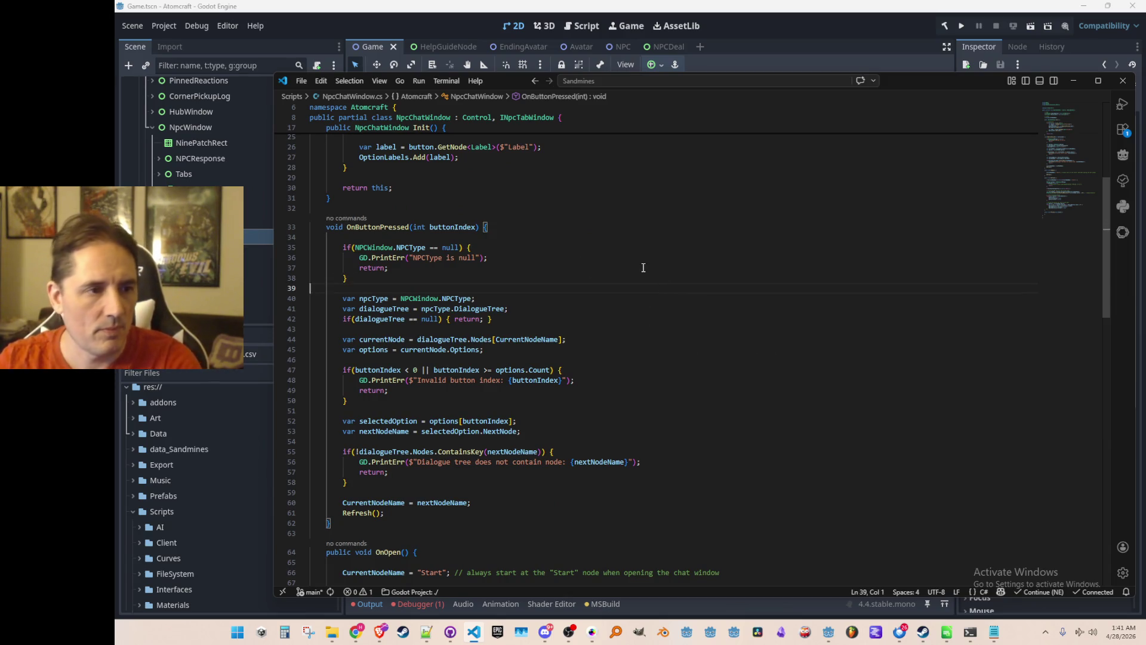
pyautogui.doubleClick(518, 339)
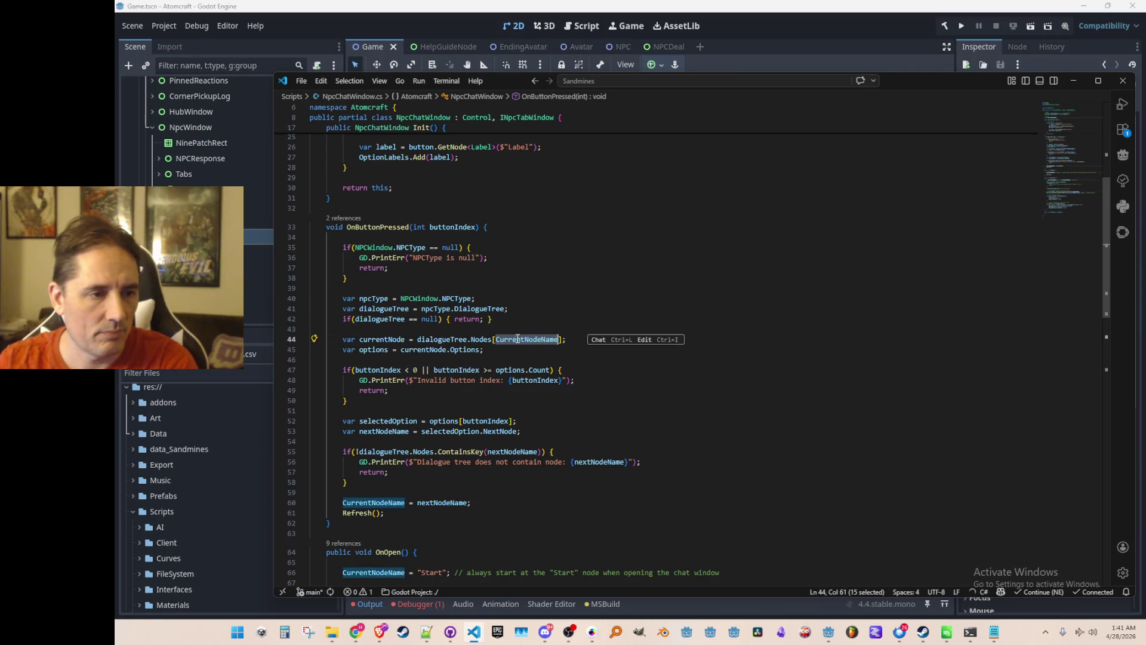
pyautogui.click(398, 338)
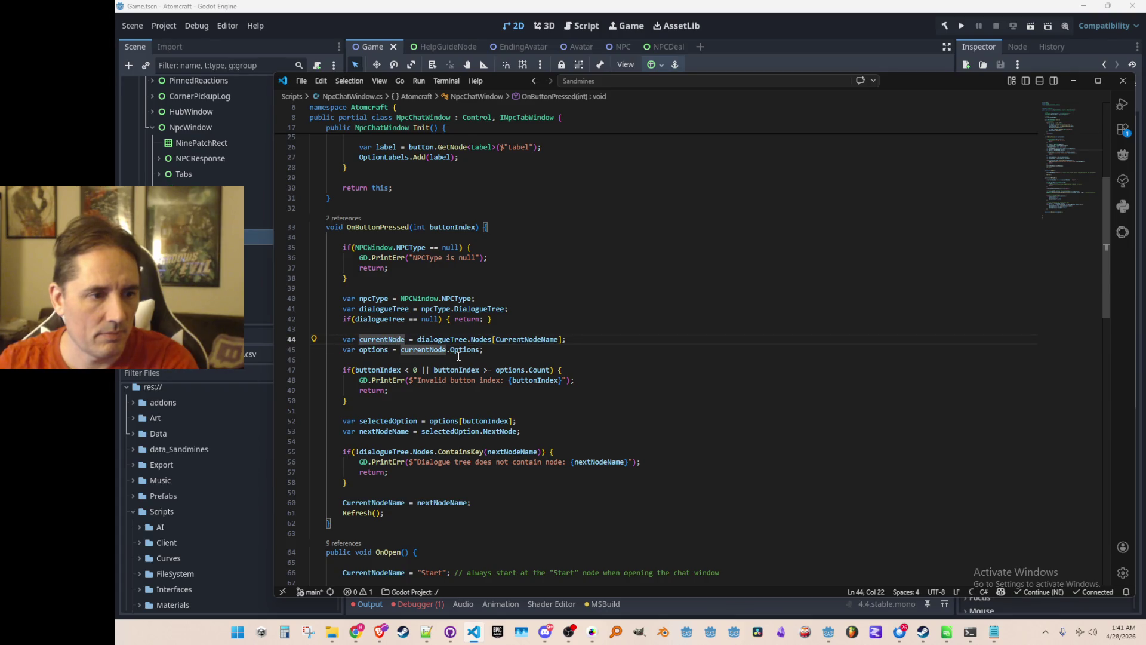
pyautogui.scroll(-1, 462, 364)
pyautogui.click(488, 404)
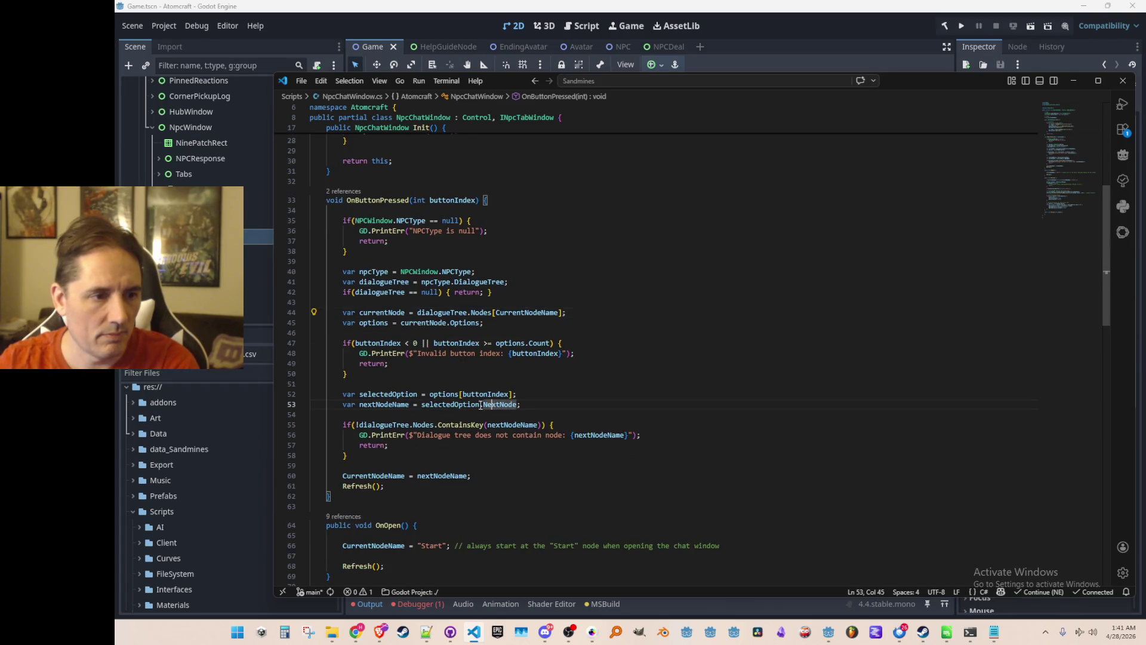
pyautogui.click(392, 404)
pyautogui.scroll(-3, 702, 418)
# Step: Drop a started nextNodeName null check, comment out the GD.PrintErr line, and return to Godot
pyautogui.press('End')
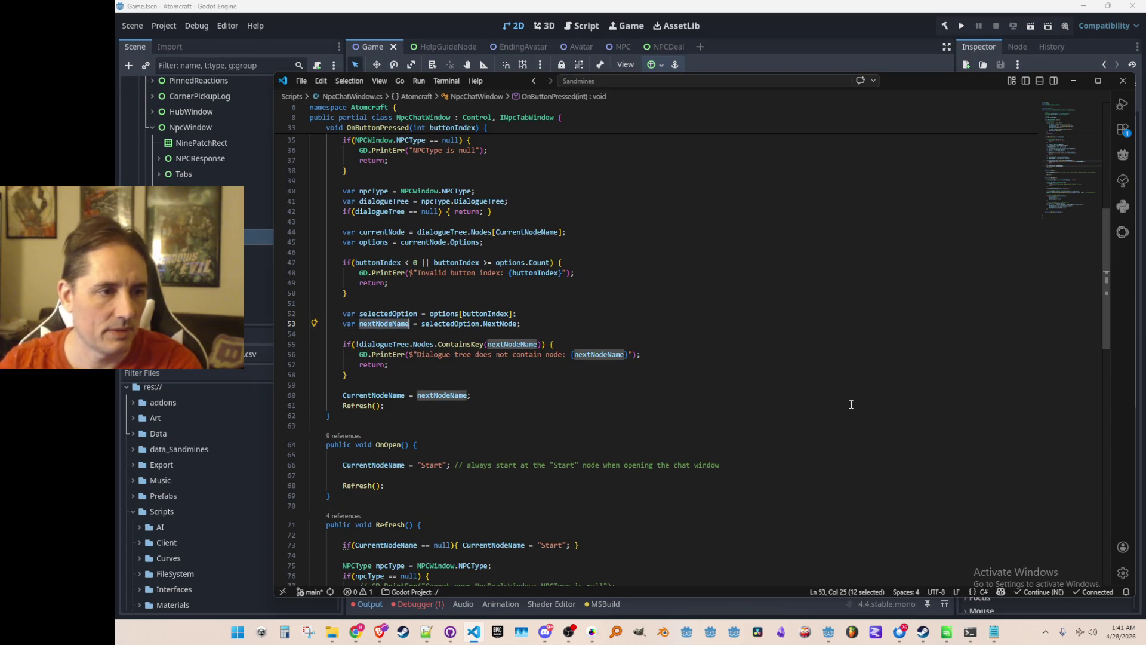
pyautogui.press('Return')
pyautogui.press('Return')
pyautogui.write('if(nextNodeName')
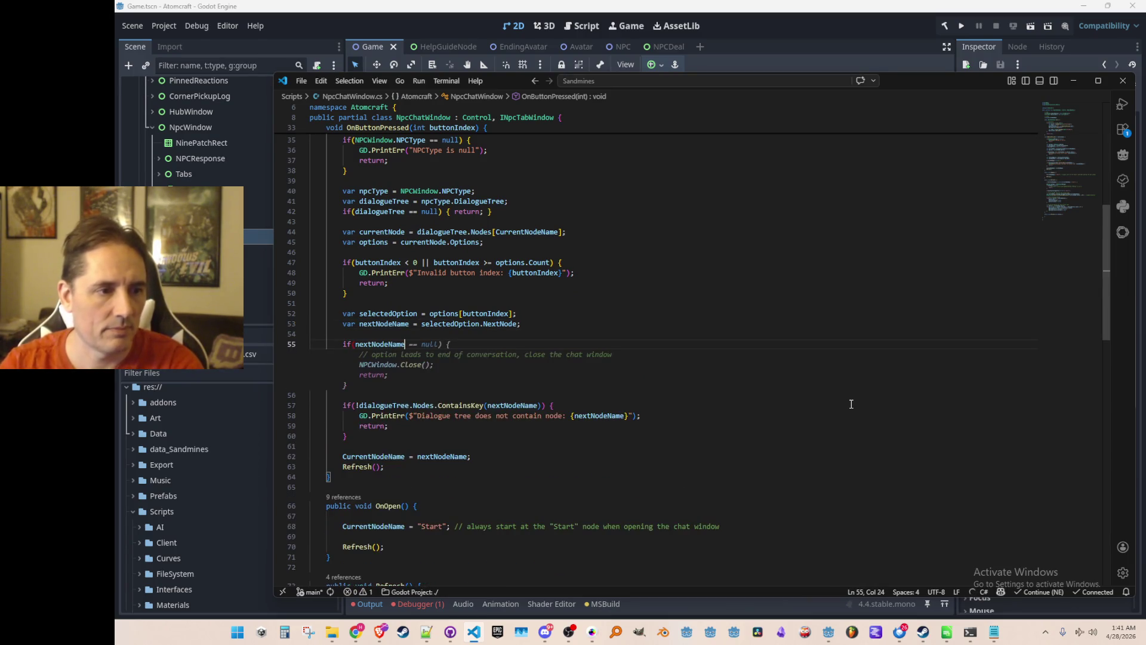
pyautogui.hotkey('ctrl', 'z')
pyautogui.hotkey('ctrl', 'z')
pyautogui.hotkey('ctrl', 'z')
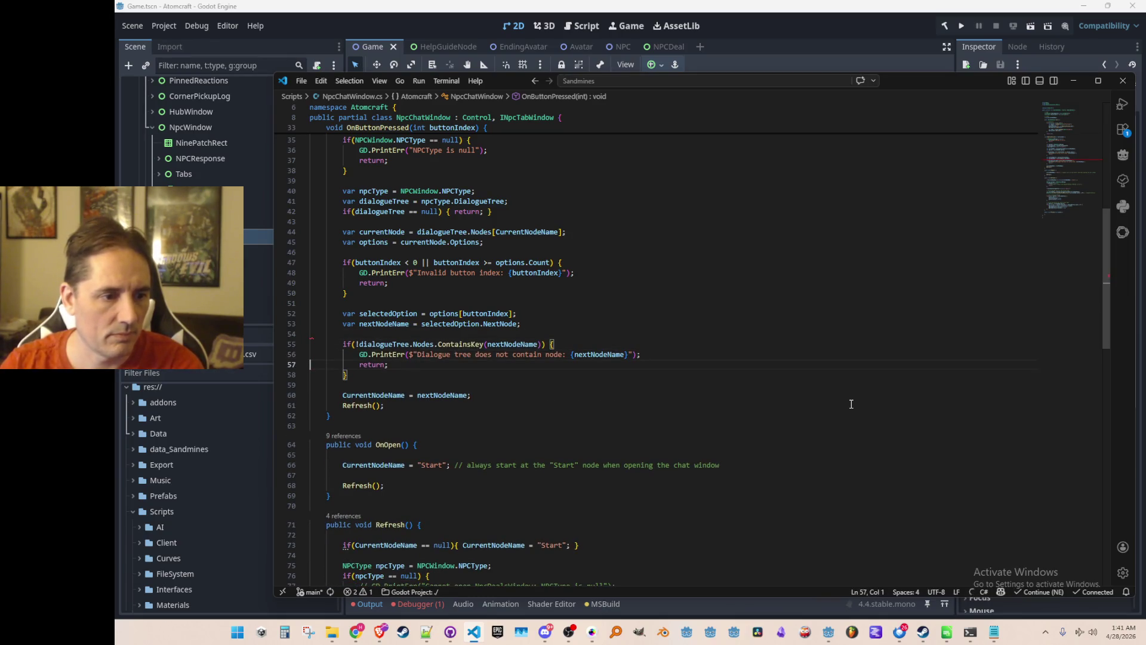
pyautogui.press('Home')
pyautogui.write('//')
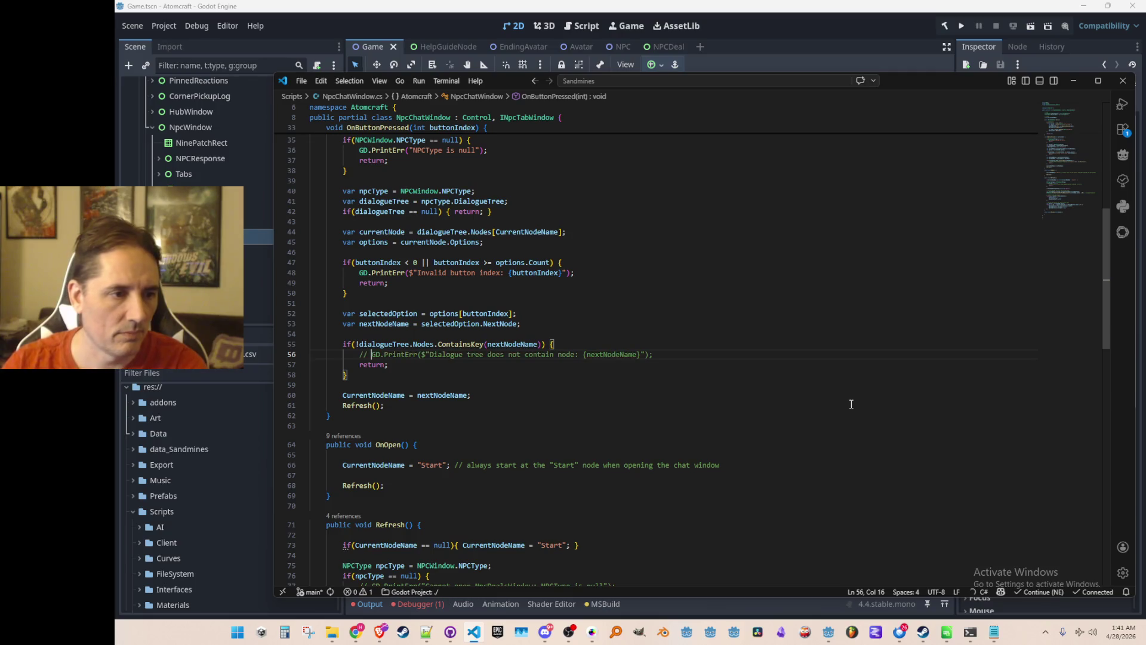
pyautogui.click(827, 29)
pyautogui.click(443, 606)
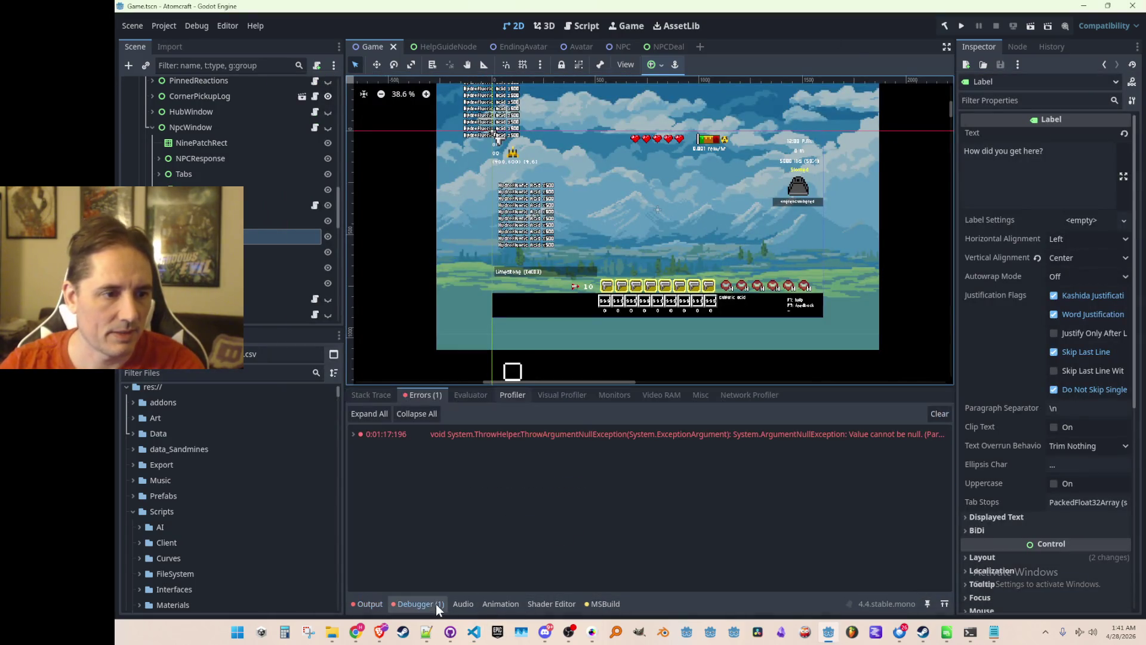
pyautogui.moveTo(615, 435)
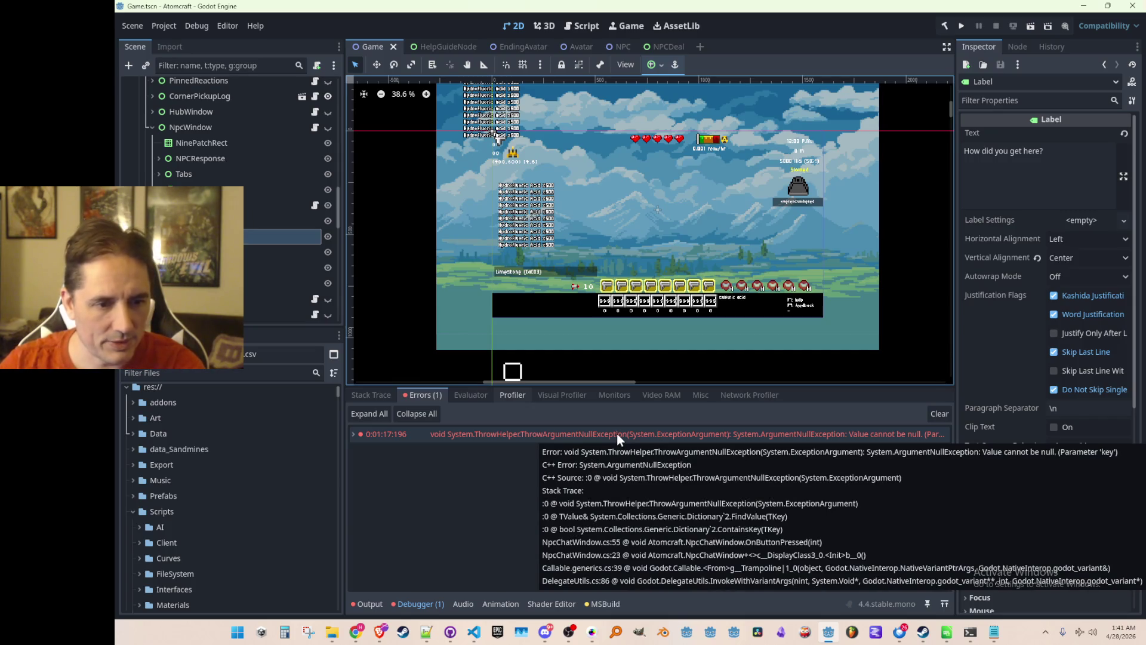
pyautogui.hotkey('alt', 'Tab')
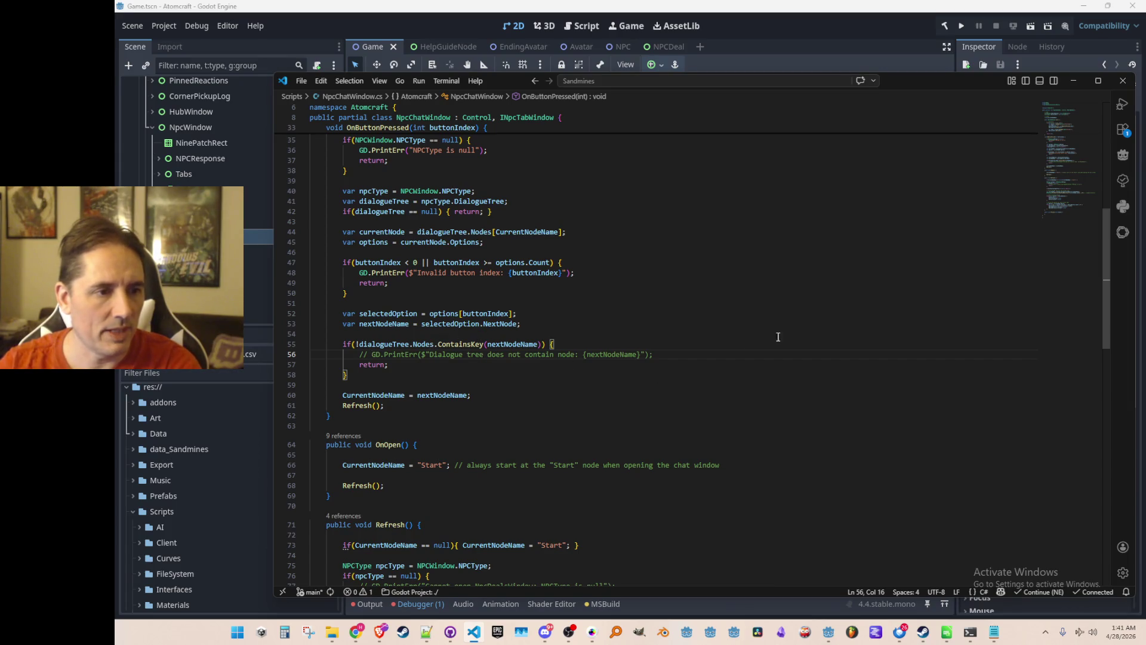
# Step: Add the suggested end-of-conversation null check on nextNodeName after the next-node assignment
pyautogui.scroll(1, 777, 338)
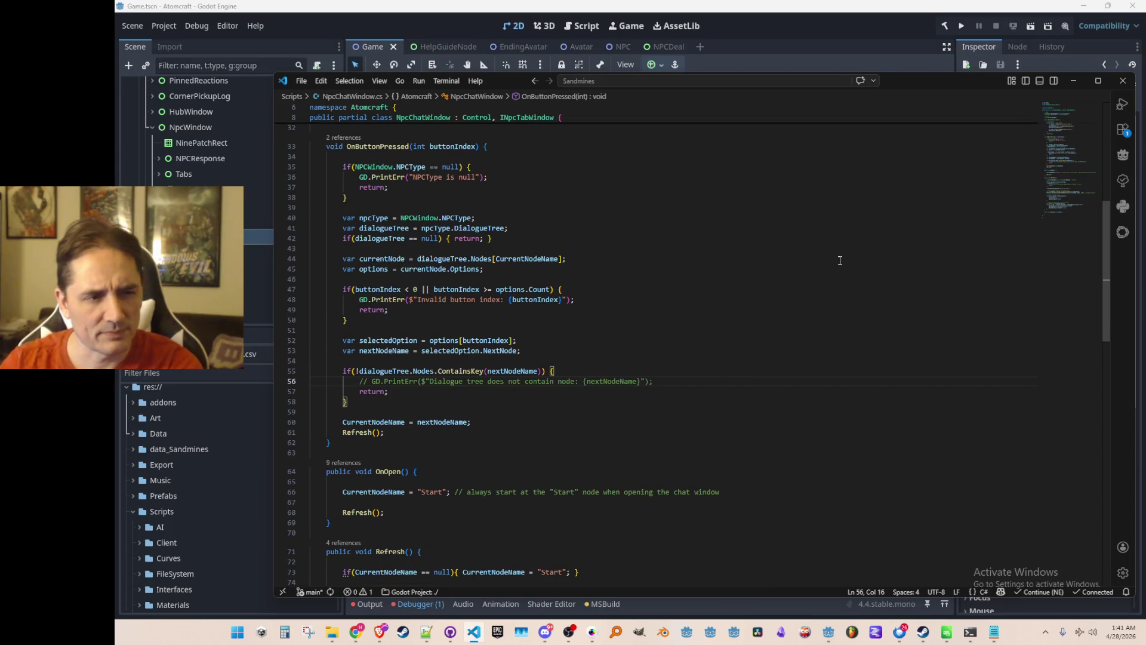
pyautogui.press('Up')
pyautogui.press('Up')
pyautogui.press('Up')
pyautogui.press('End')
pyautogui.press('Return')
pyautogui.press('Return')
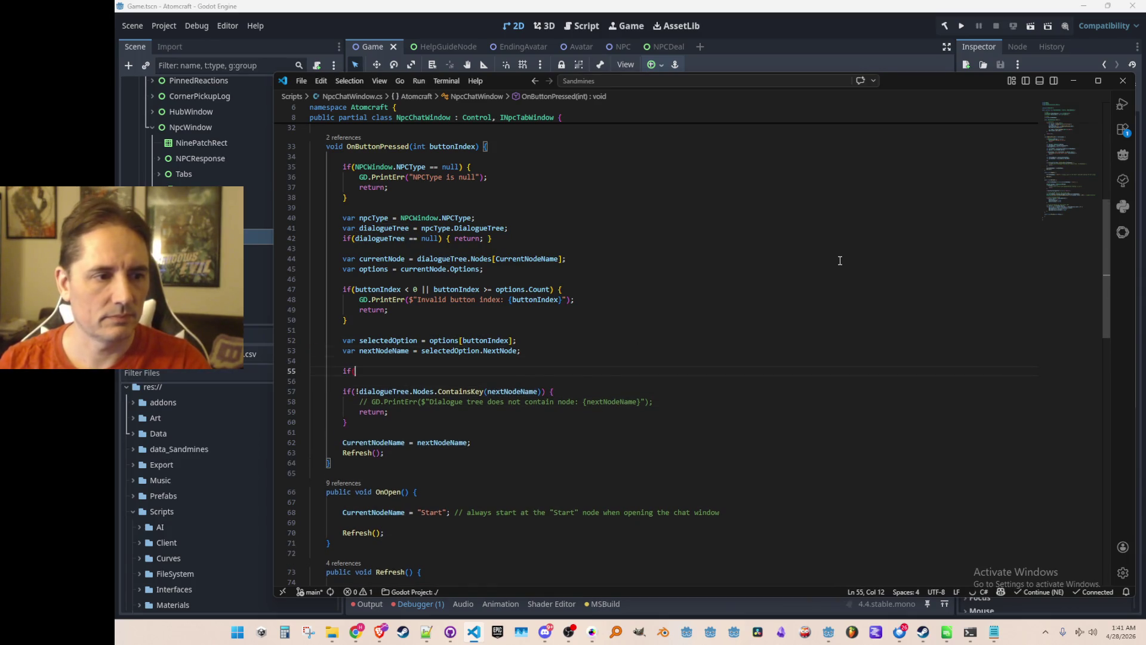
pyautogui.press('Tab')
# Step: Replace the NPCWindow.Close() call with a UI Close call, then go to the UI class definition
pyautogui.press('Up')
pyautogui.press('Up')
pyautogui.press('Left')
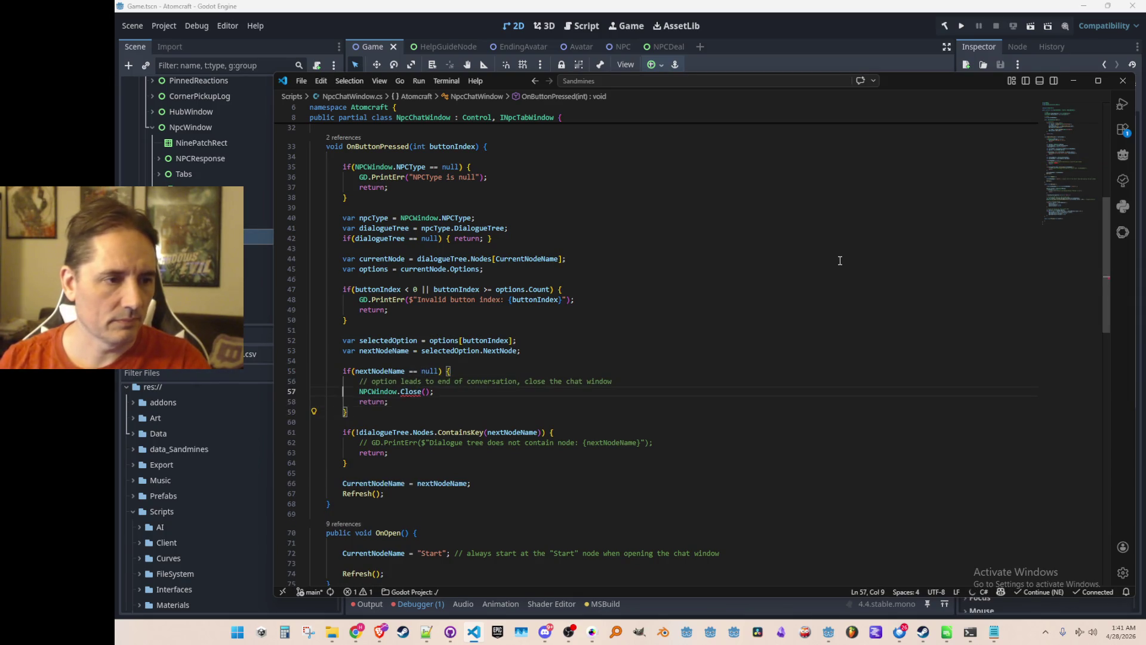
pyautogui.press('Right')
pyautogui.press('Right')
pyautogui.press('Right')
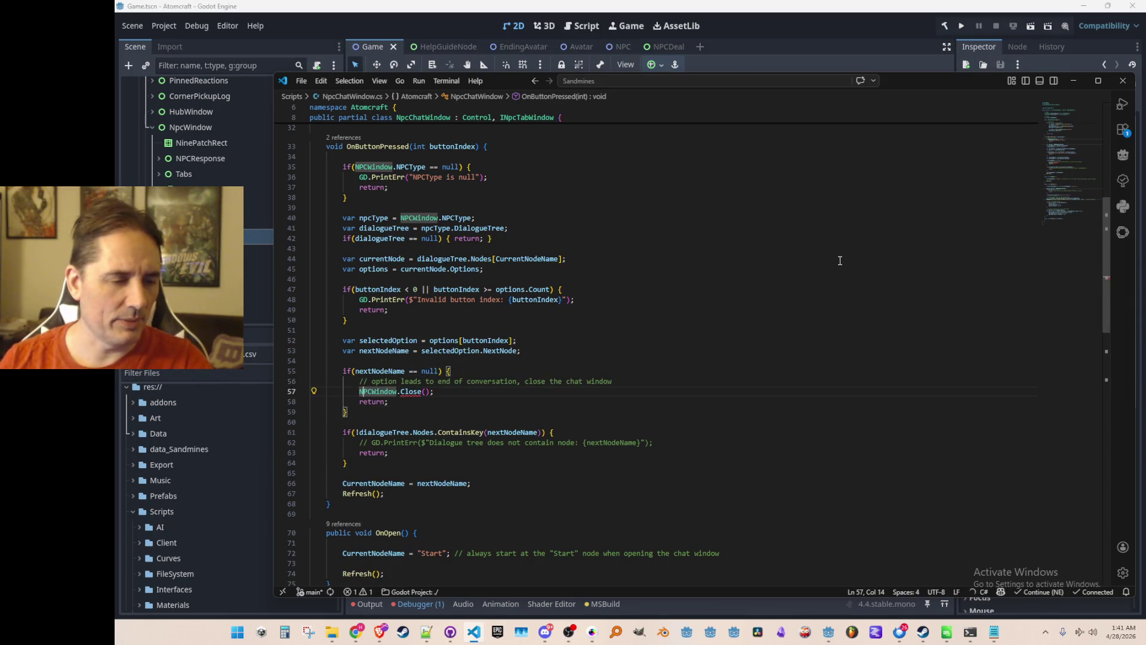
pyautogui.scroll(-2, 781, 312)
pyautogui.press('Right')
pyautogui.press('Right')
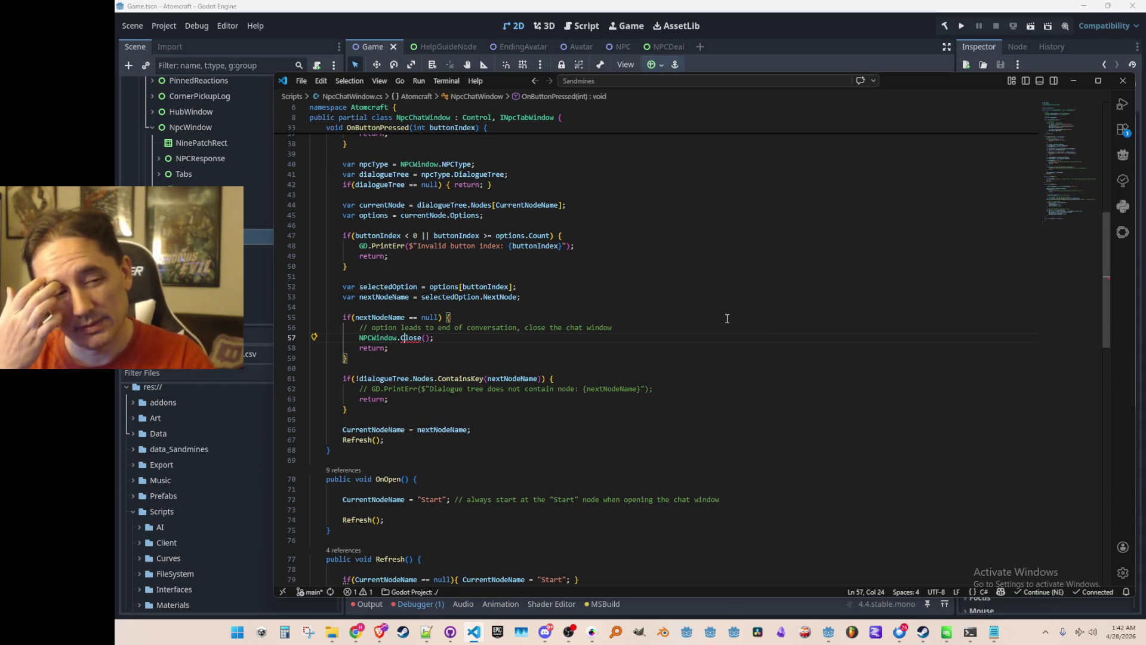
pyautogui.hotkey('shift', 'Home')
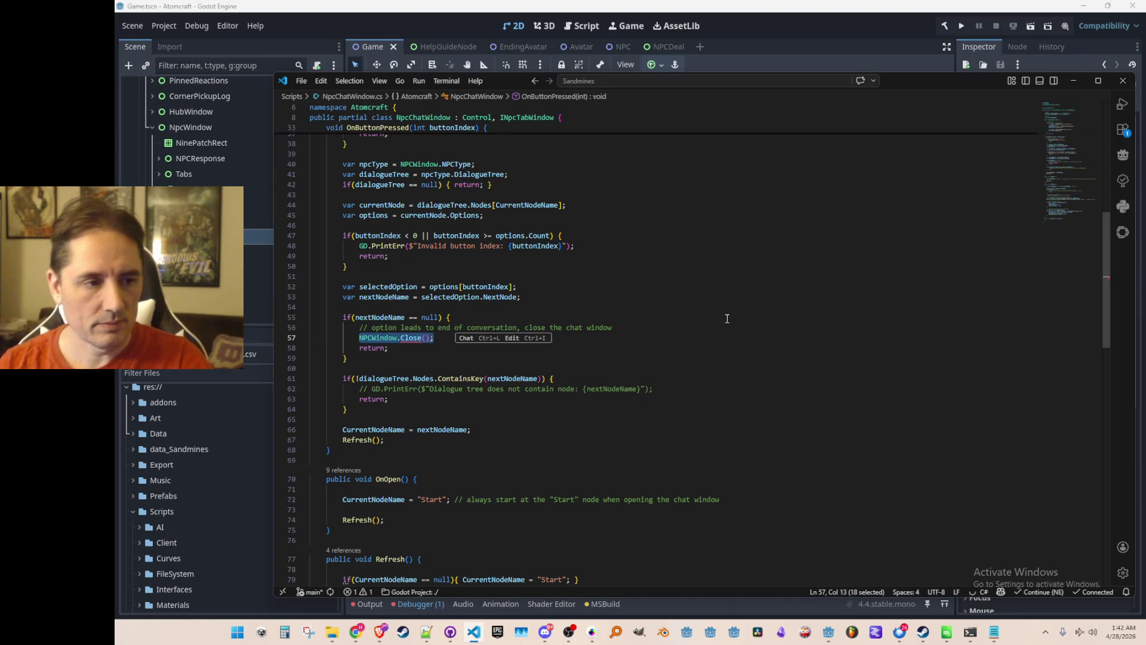
pyautogui.write('UI.CloseNPCWindow();')
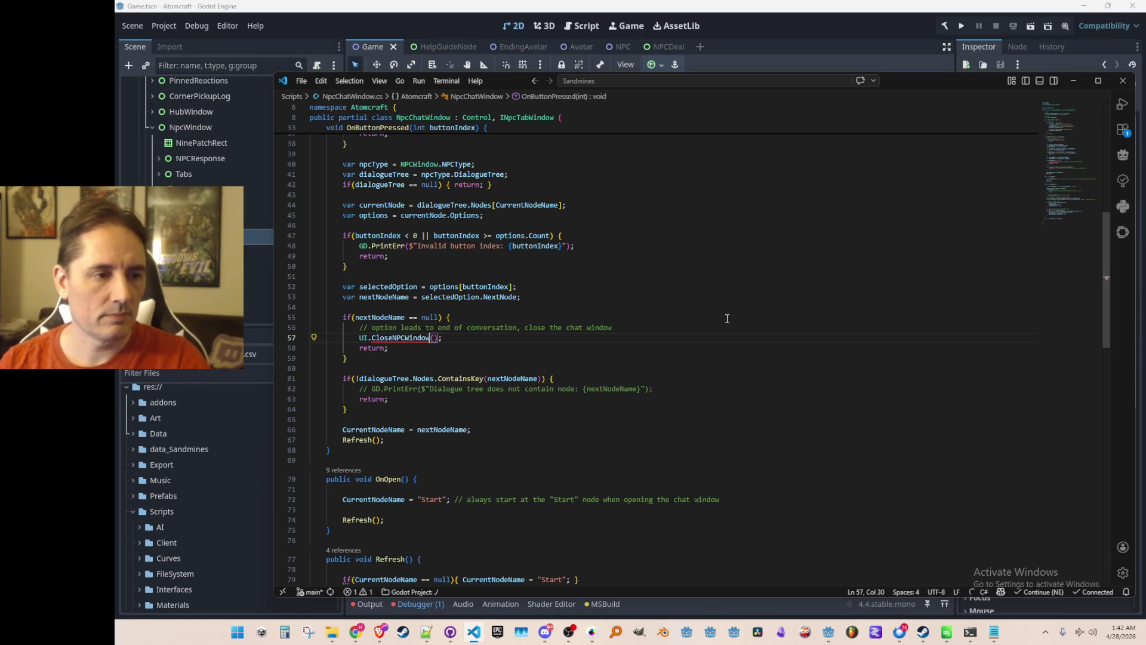
pyautogui.hotkey('ctrl', 'shift', 'Left')
pyautogui.hotkey('ctrl', 'shift', 'Left')
pyautogui.write('Close')
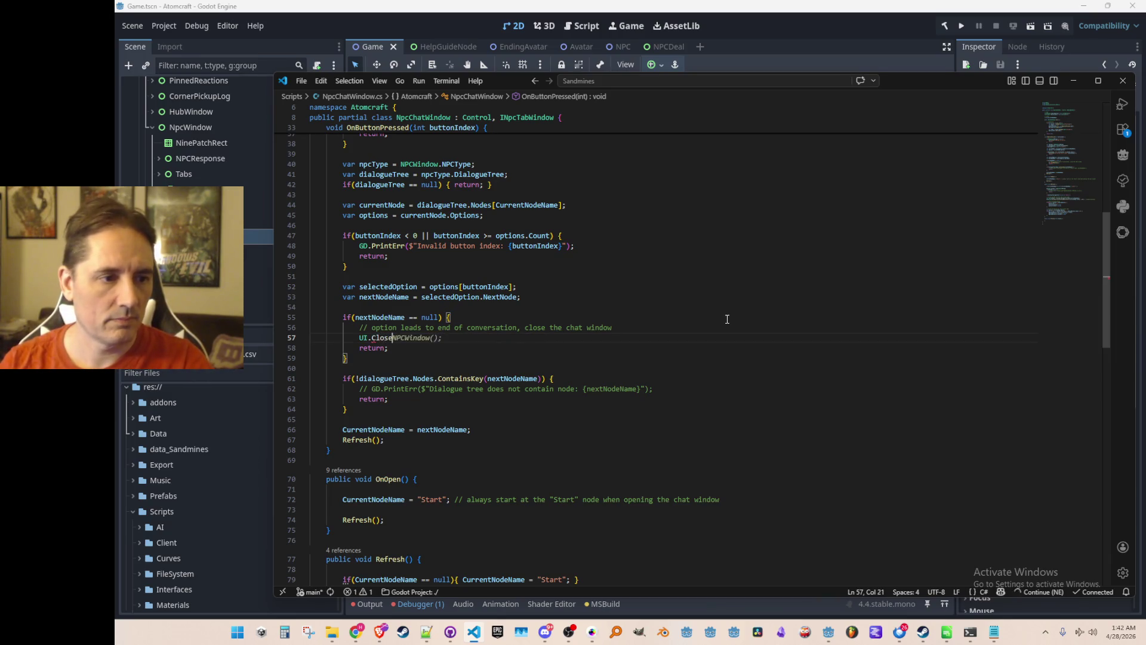
pyautogui.press('Left')
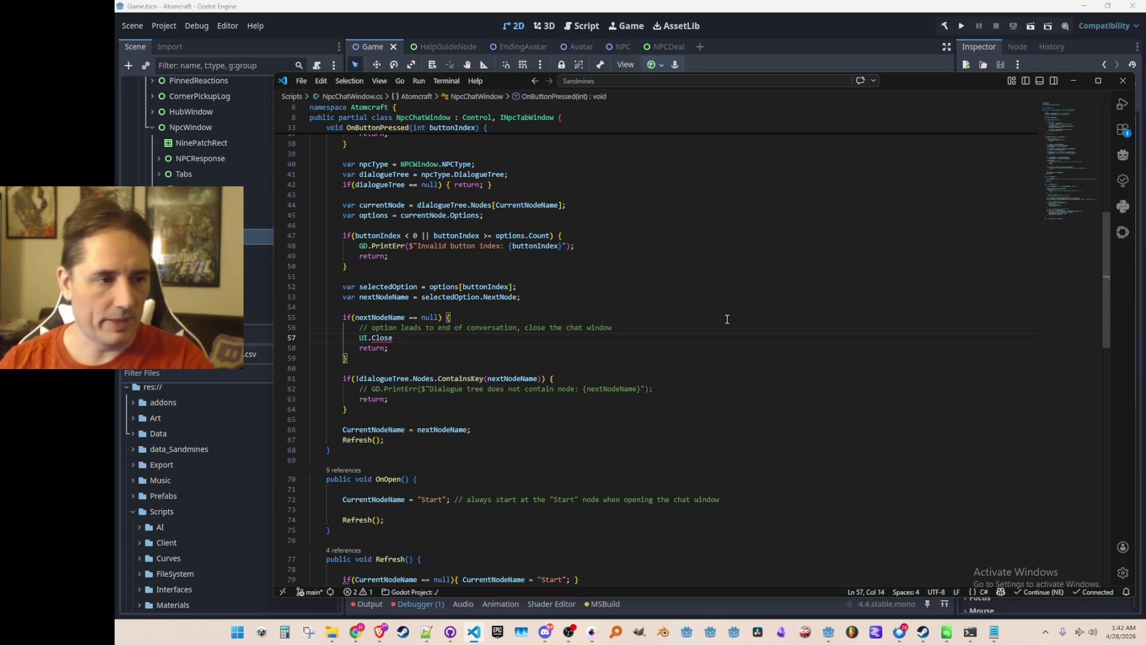
pyautogui.press('F12')
pyautogui.press('super+shift+s')
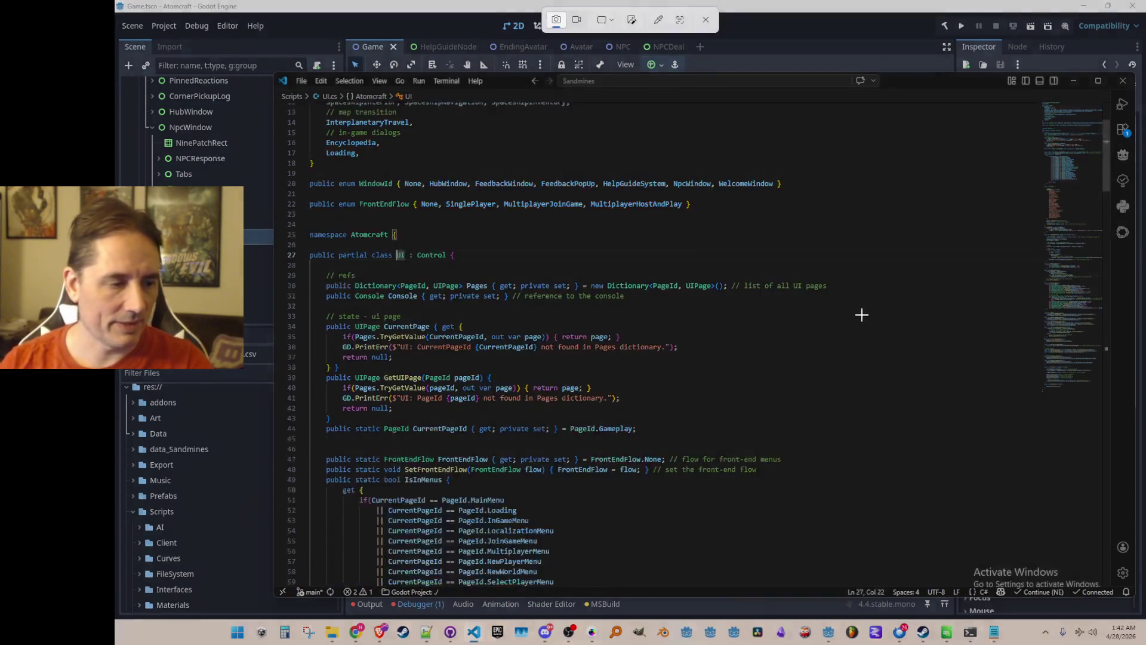
# Step: Search UI.cs for 'Close' to find and select the Gameplay.CloseCurrentWindow reference
pyautogui.press('Escape')
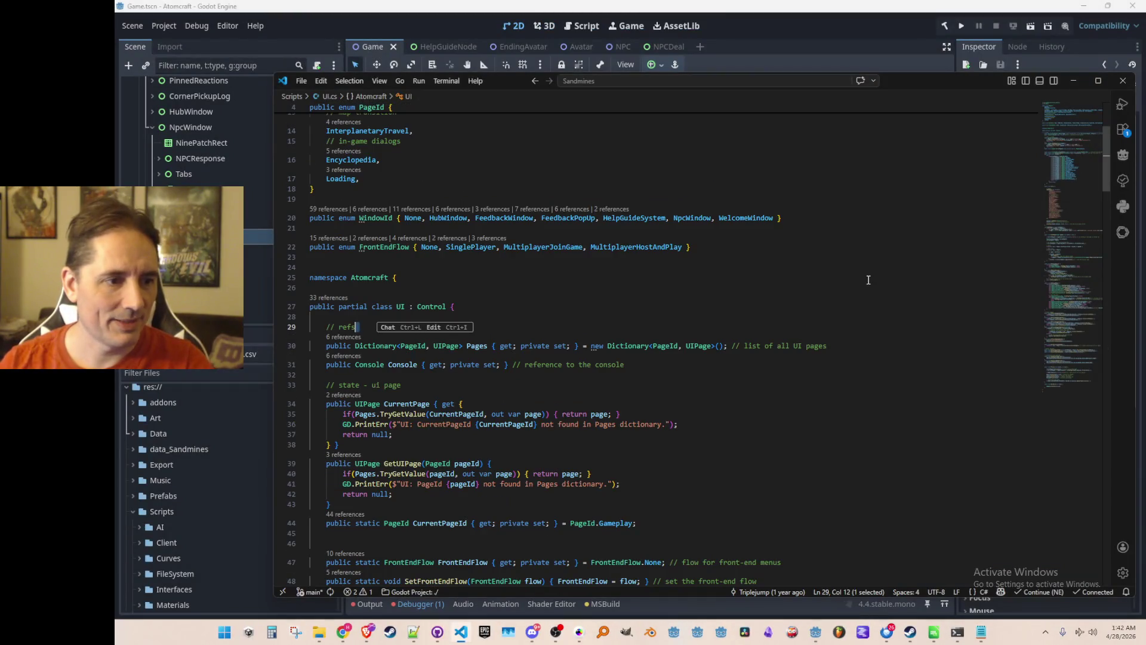
pyautogui.scroll(-5, 862, 299)
pyautogui.click(815, 311)
pyautogui.scroll(-5, 815, 309)
pyautogui.hotkey('ctrl', 'f')
pyautogui.write('Close')
pyautogui.press('Return')
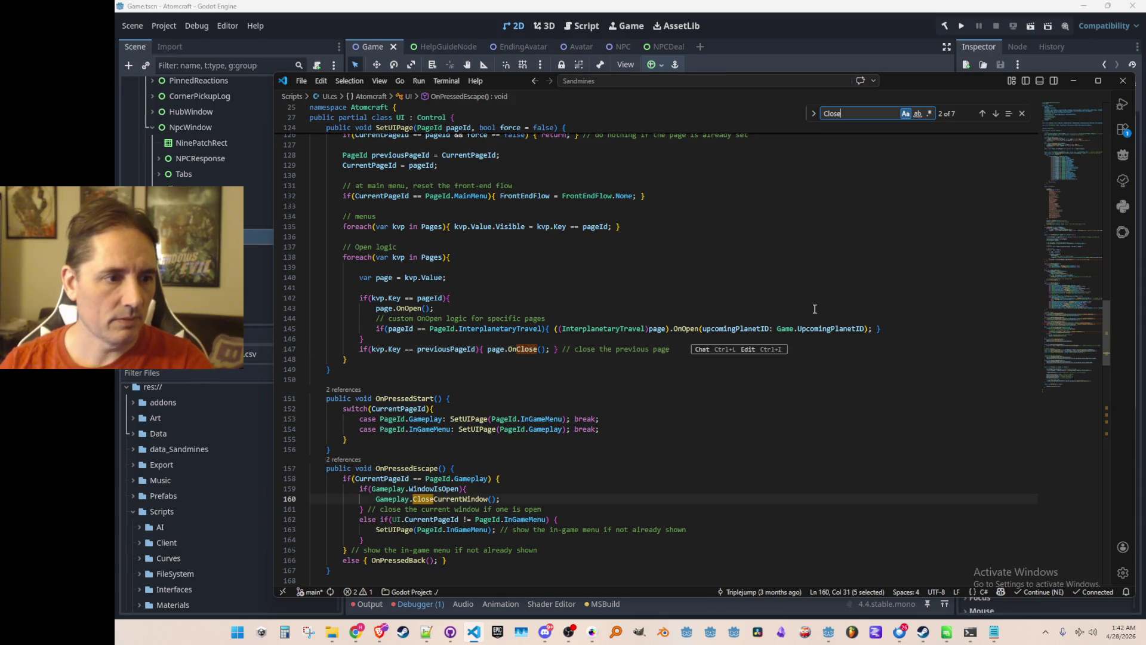
pyautogui.press('Return')
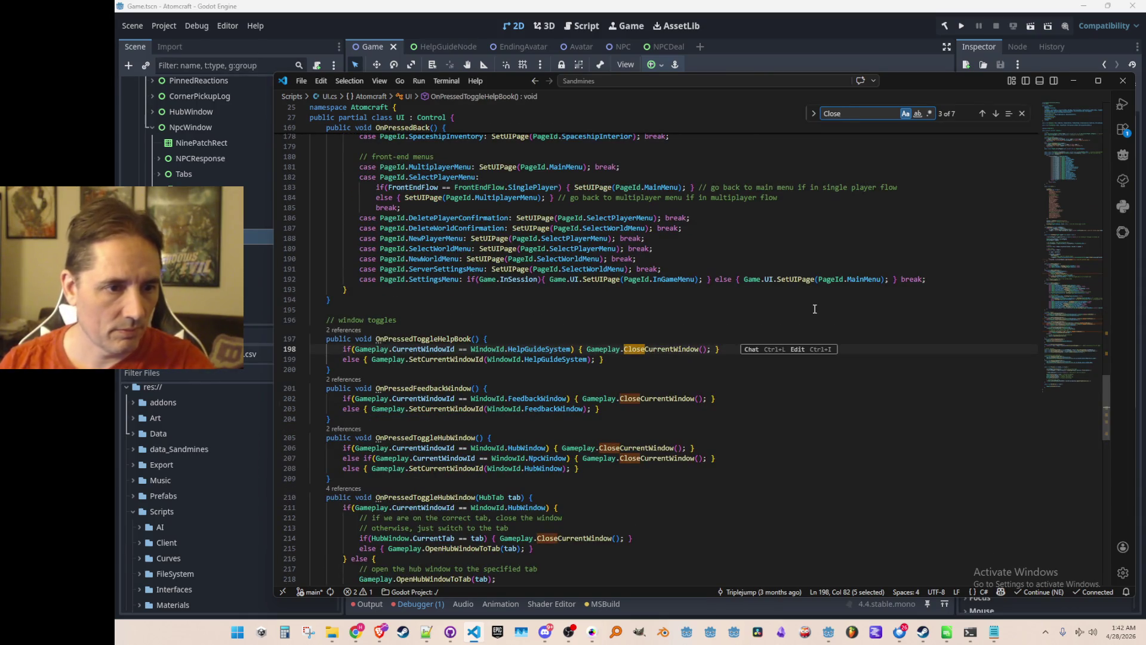
pyautogui.press('Escape')
pyautogui.hotkey('ctrl', 'Left')
pyautogui.hotkey('ctrl', 'Left')
pyautogui.hotkey('ctrl', 'shift', 'Right')
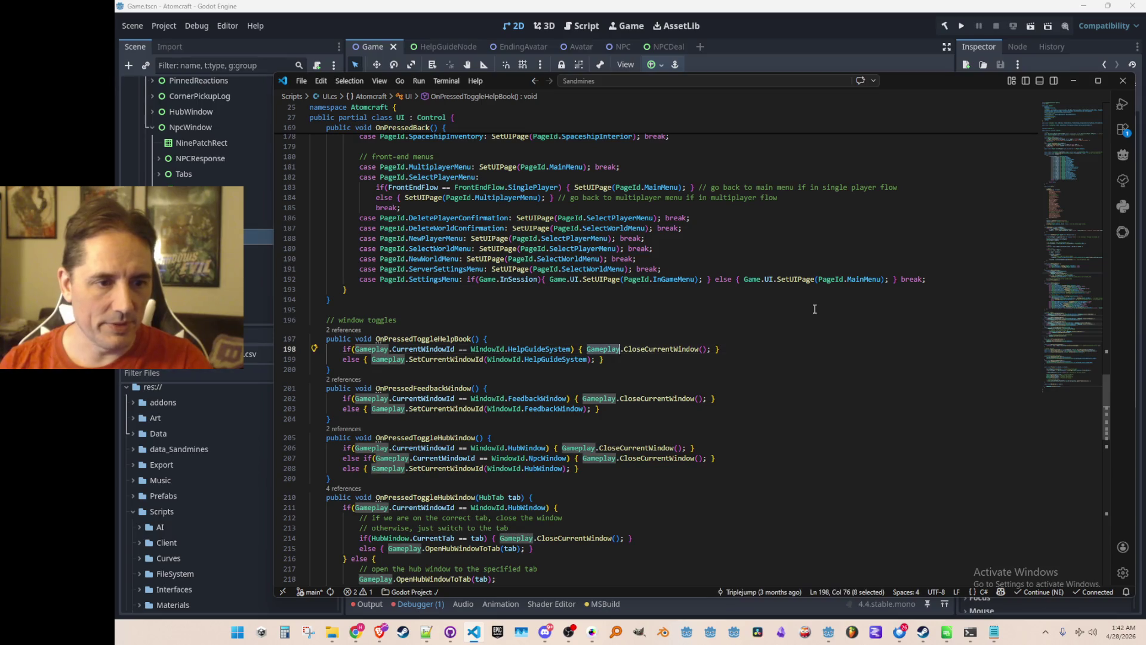
# Step: Call Gameplay.CloseCurrentWindow() in the guard and uncomment the GD.PrintErr missing-node message
pyautogui.hotkey('alt', 'Left')
pyautogui.hotkey('alt', 'Left')
pyautogui.hotkey('alt', 'Left')
pyautogui.hotkey('alt', 'Left')
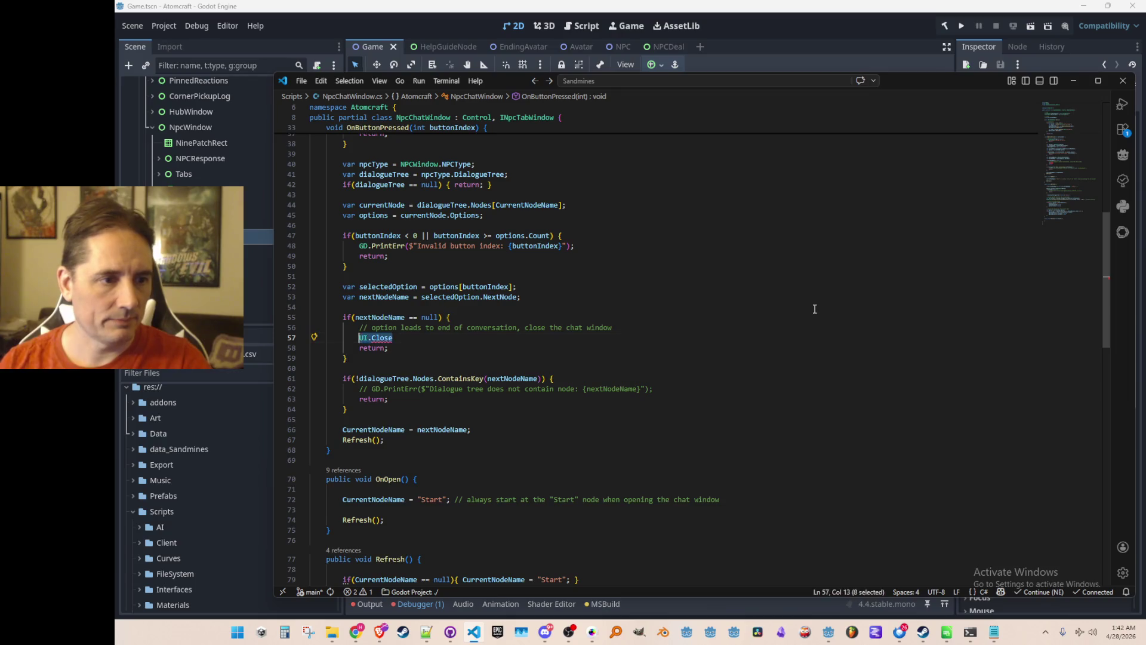
pyautogui.write('Gameplay.CloseCurrentWindow();')
pyautogui.press('Up')
pyautogui.press('Up')
pyautogui.press('Up')
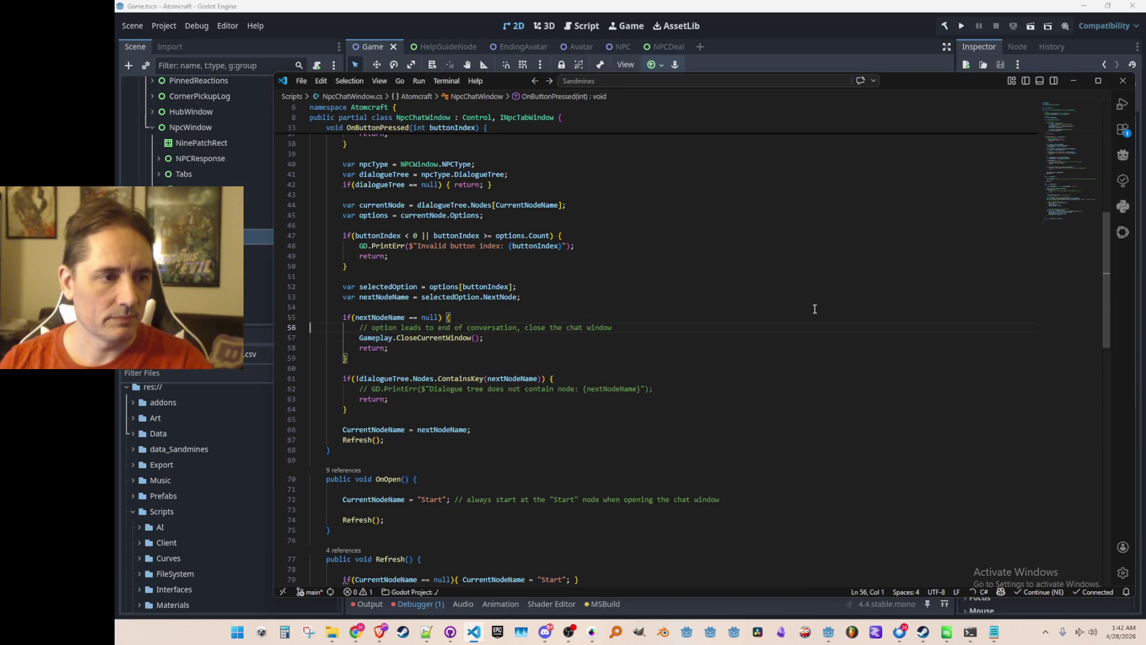
pyautogui.click(748, 379)
pyautogui.hotkey('ctrl', '/')
pyautogui.press('Up')
pyautogui.press('Up')
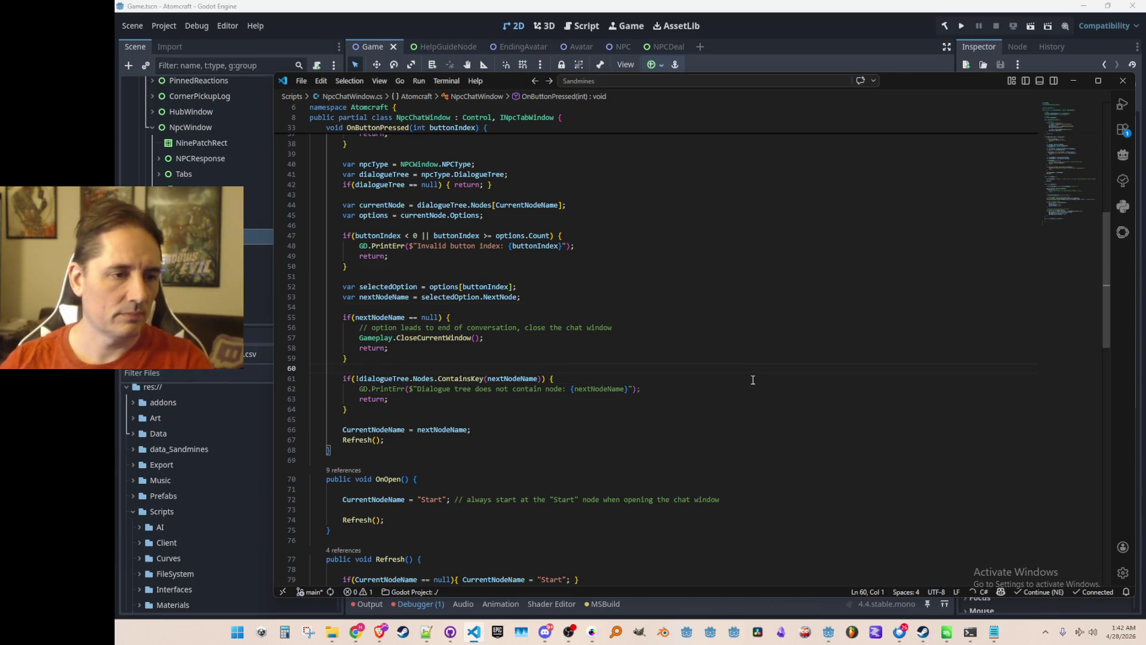
pyautogui.click(960, 26)
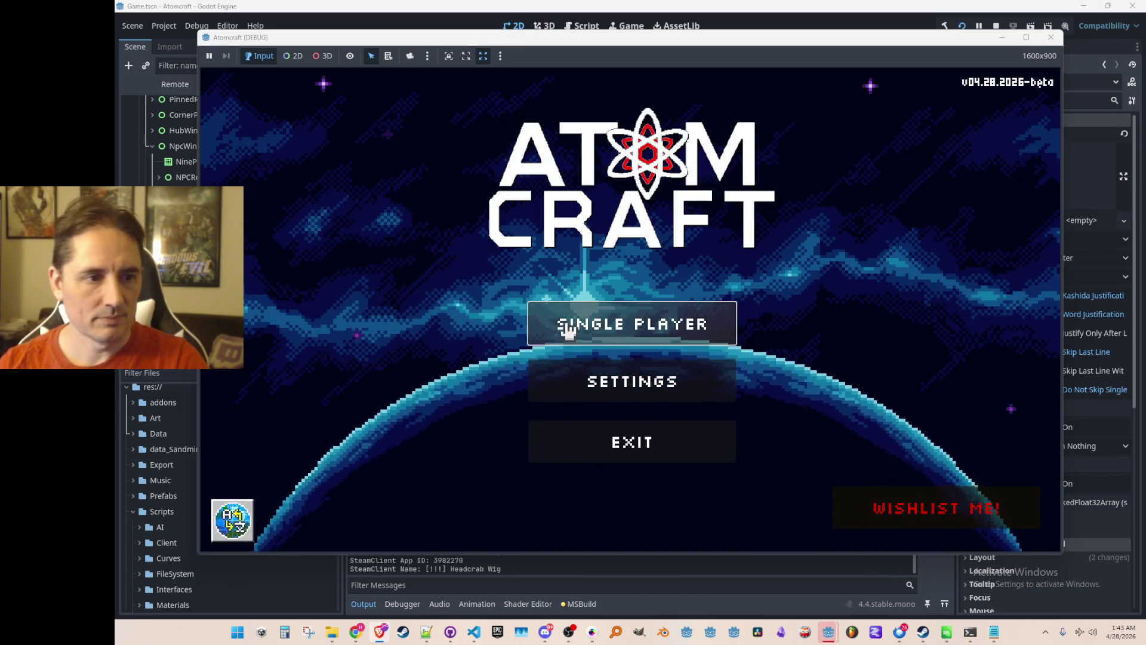
# Step: Load Enchanted Vista in Single Player, talk to Phaeton, and end the chat with goodbye
pyautogui.click(566, 332)
pyautogui.click(642, 235)
pyautogui.click(615, 313)
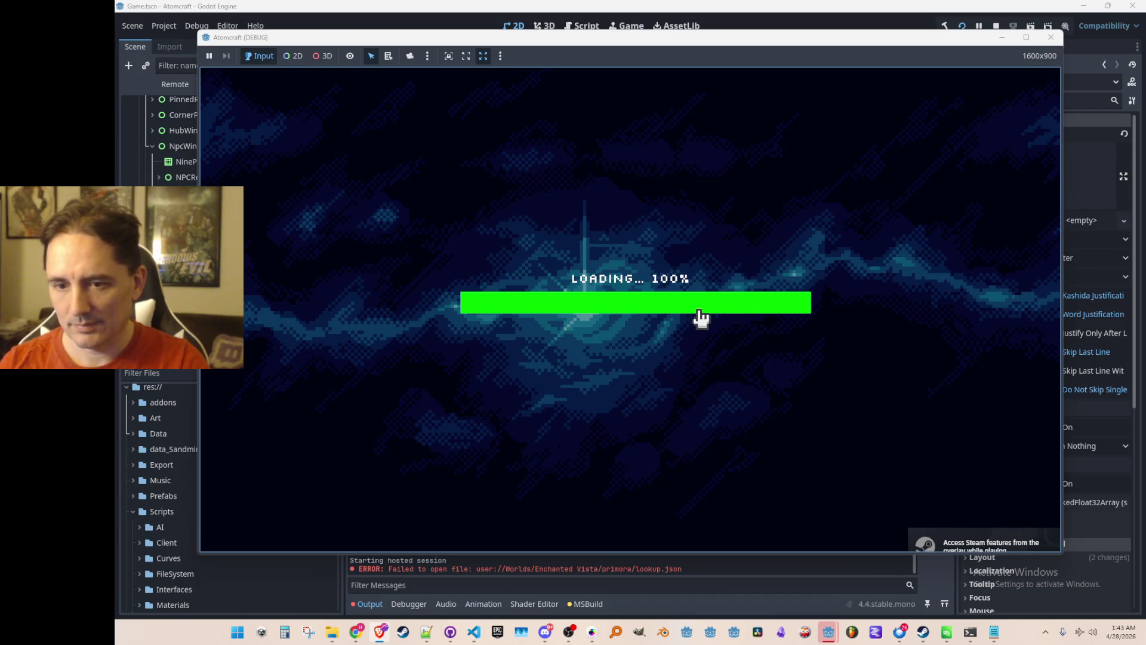
pyautogui.press('Return')
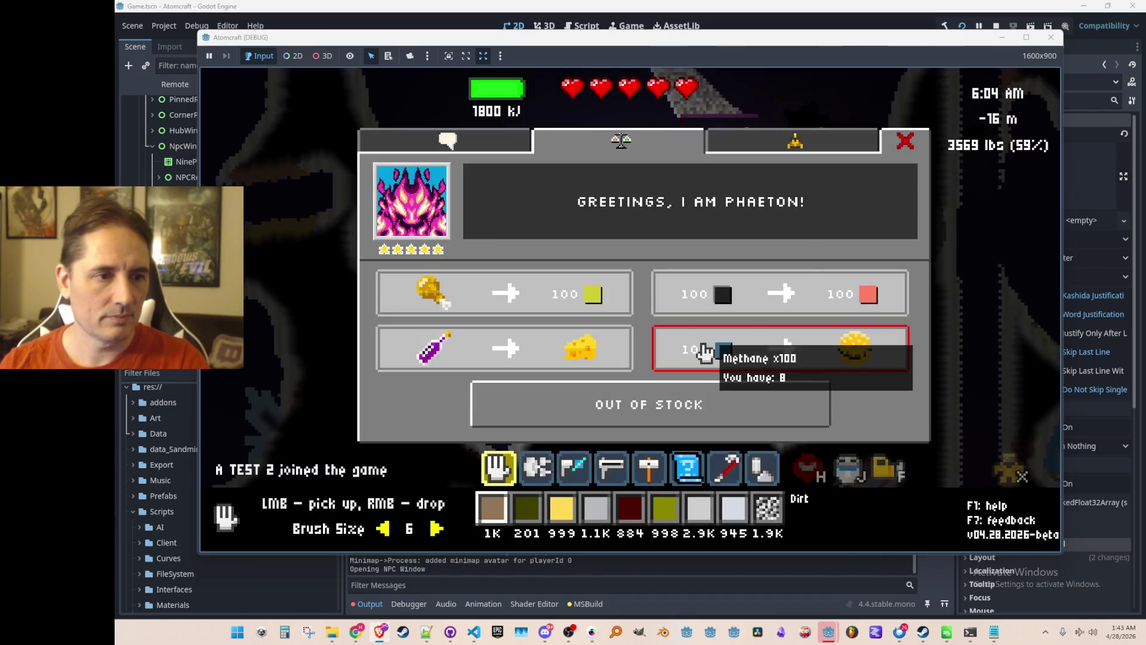
pyautogui.click(458, 145)
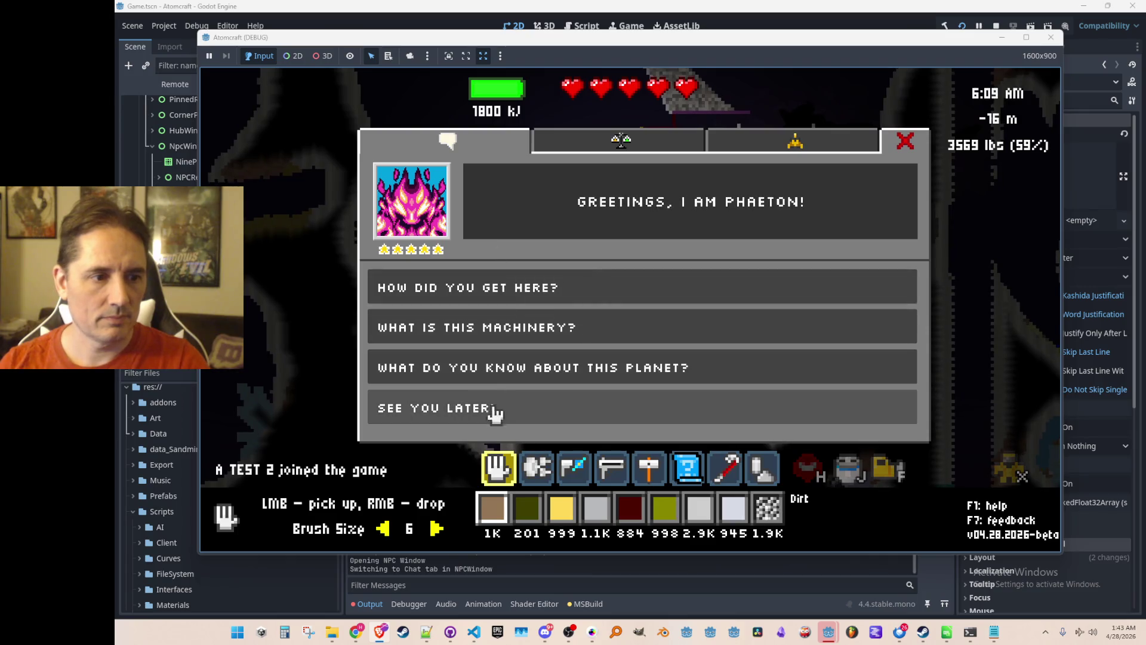
pyautogui.click(495, 410)
# Step: Reopen Phaeton's window, switch between the Trade and Chat tabs, and return to the code
pyautogui.press('a')
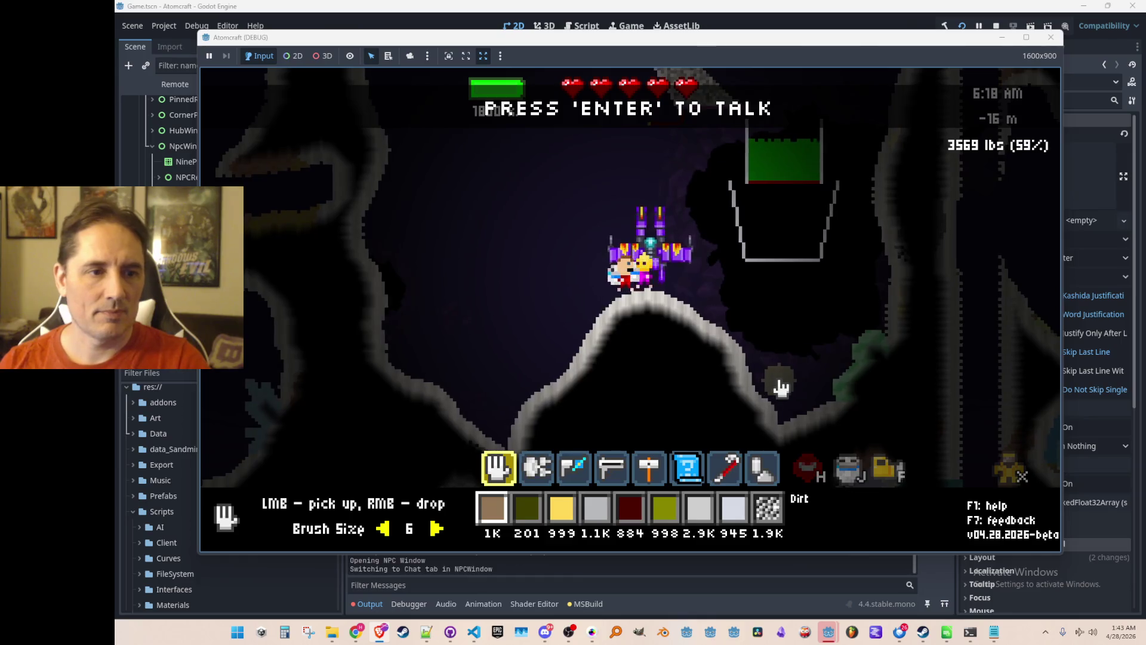
pyautogui.press('Return')
pyautogui.click(606, 152)
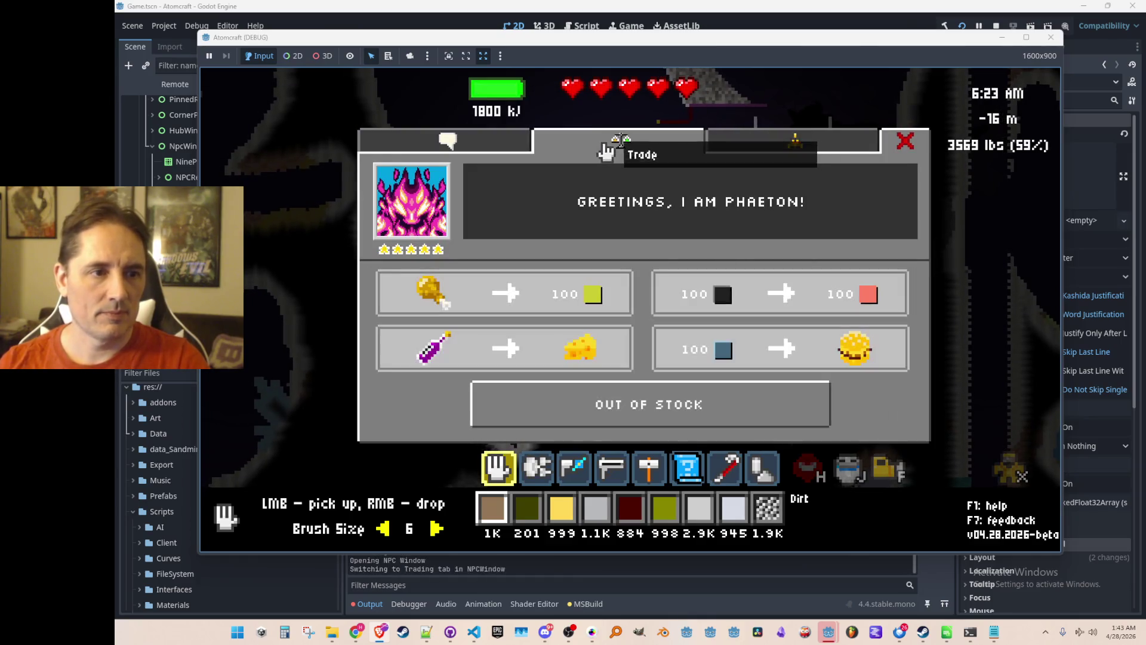
pyautogui.click(494, 151)
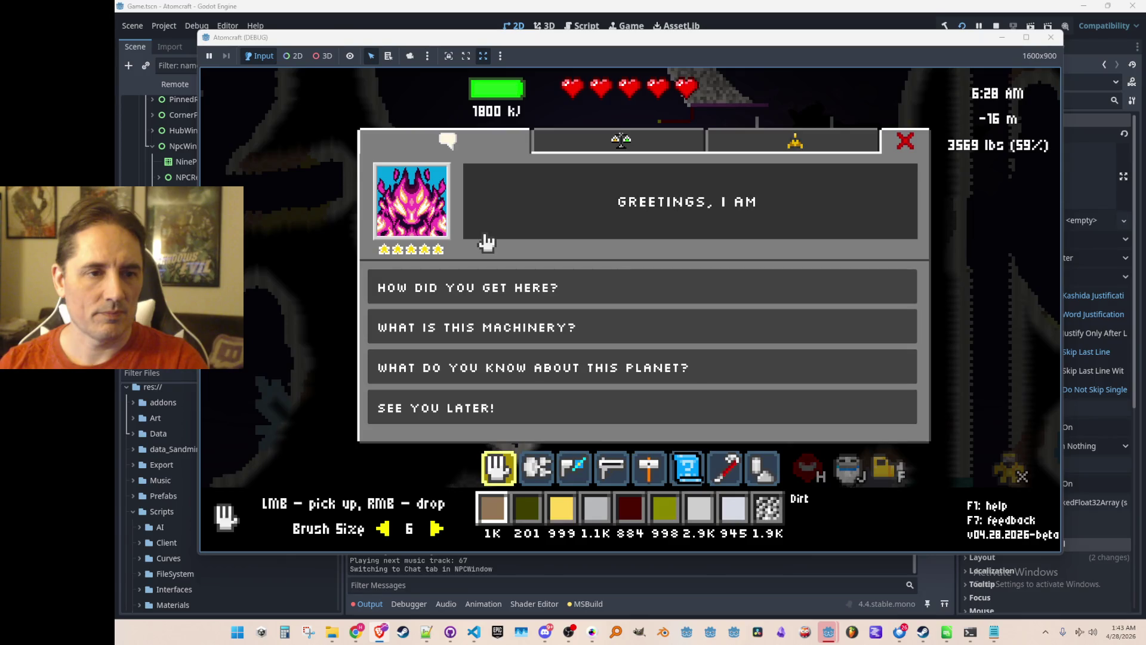
pyautogui.click(474, 631)
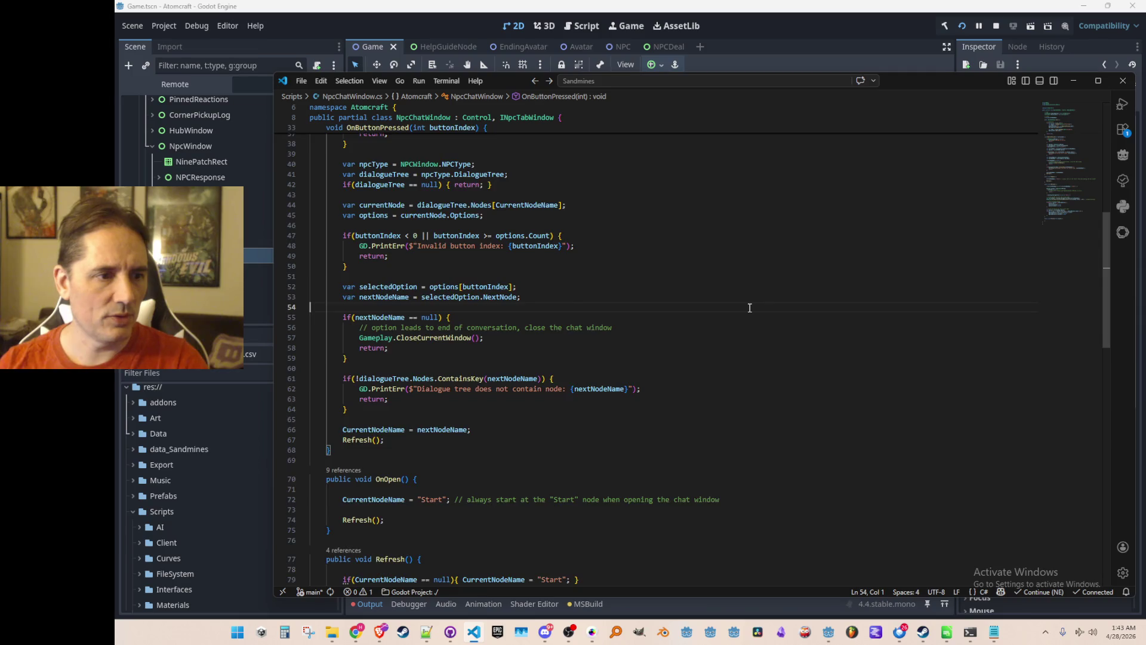
# Step: Open NPCWindow.cs with the Ctrl+P quick-open search 'NPCW'
pyautogui.scroll(5, 762, 264)
pyautogui.hotkey('ctrl', 'p')
pyautogui.write('NPCW')
pyautogui.press('Return')
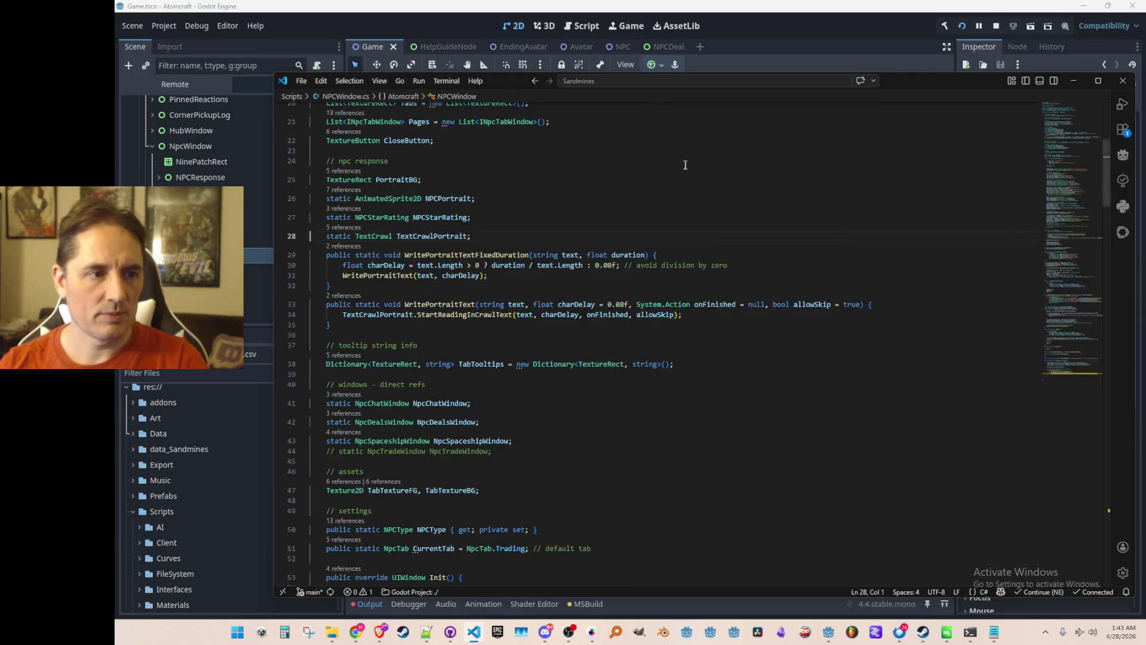
# Step: Search the file for OnOpen to reach the NPC window's OnOpen method
pyautogui.hotkey('ctrl', 'f')
pyautogui.write('OnOpen')
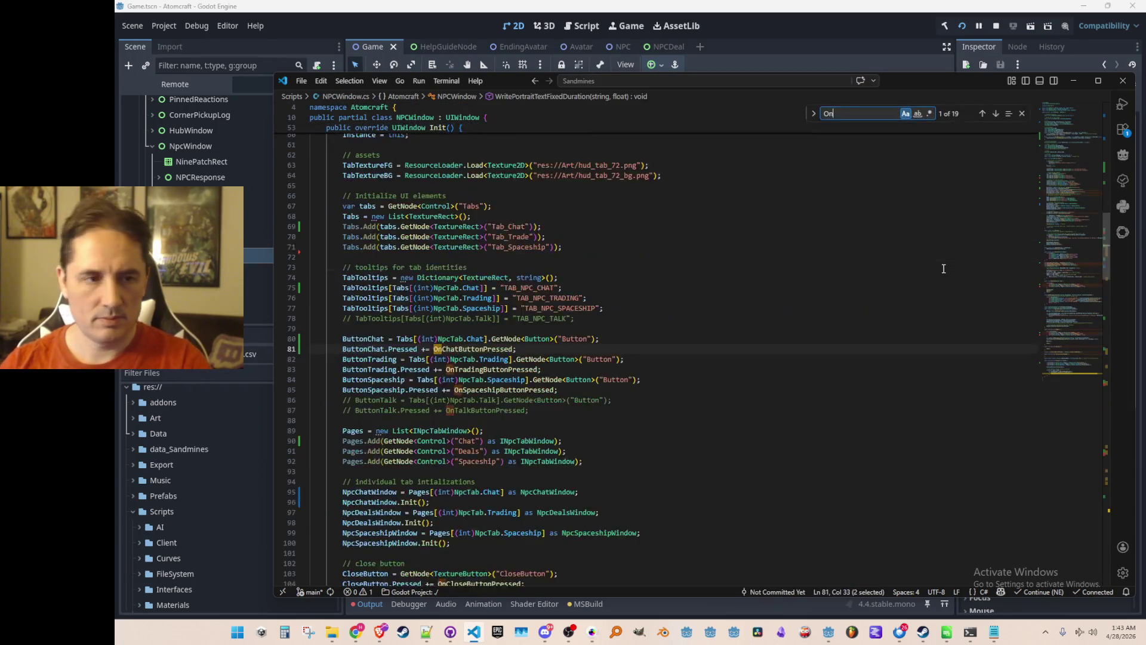
pyautogui.press('Escape')
pyautogui.hotkey('ctrl', 'f')
pyautogui.write('Open')
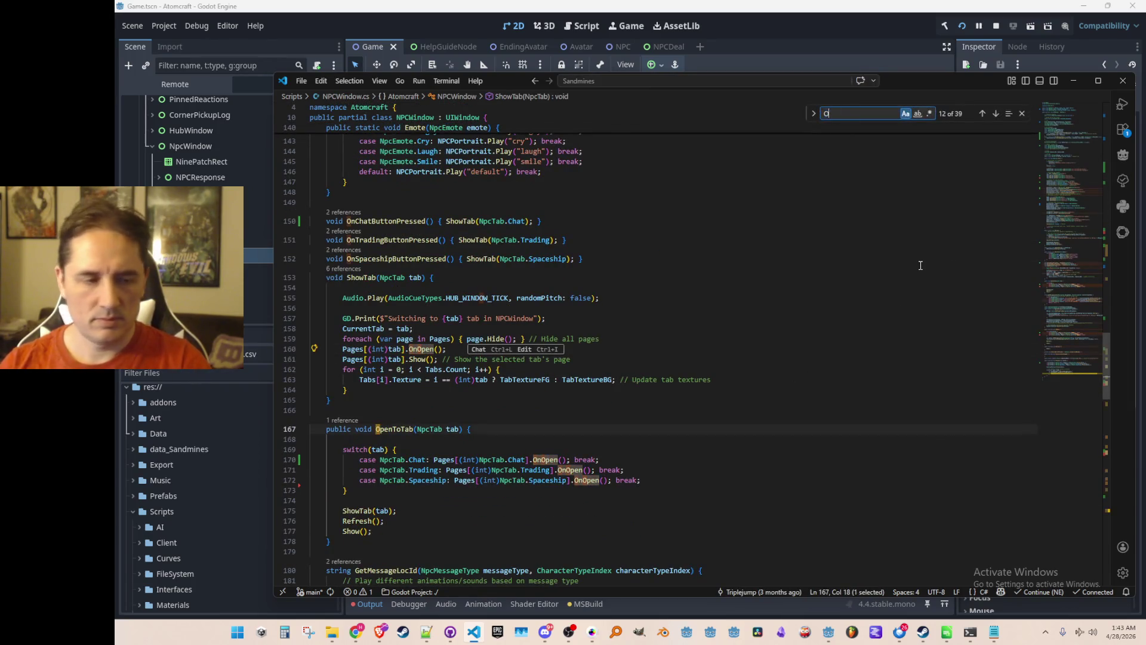
pyautogui.press('Escape')
pyautogui.press('Right')
pyautogui.scroll(-4, 904, 281)
pyautogui.hotkey('ctrl', 'f')
pyautogui.write('PmP[em')
pyautogui.hotkey('ctrl', 'a')
pyautogui.write('OnOpen')
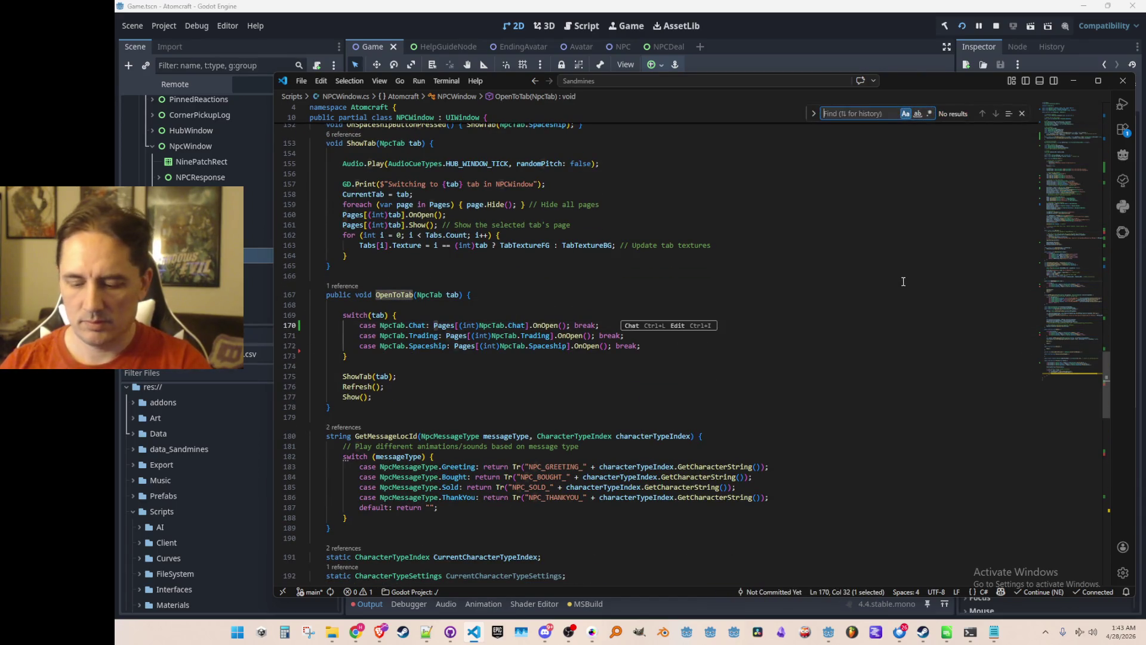
pyautogui.press('Return')
pyautogui.press('Return')
pyautogui.press('Return')
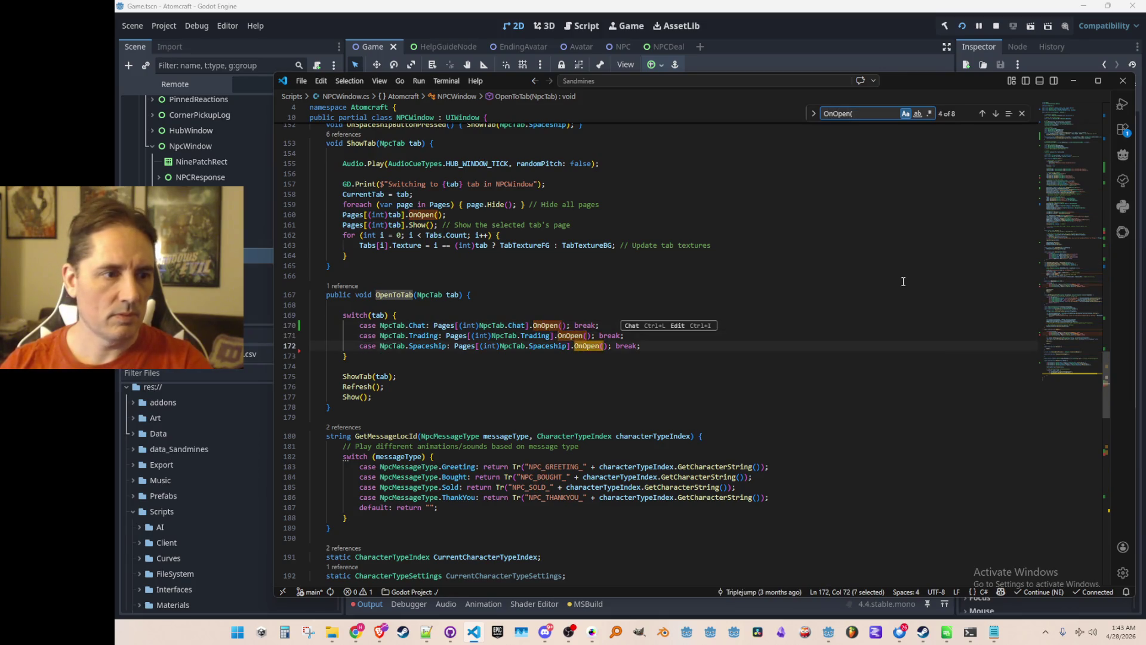
pyautogui.press('Escape')
pyautogui.press('Down')
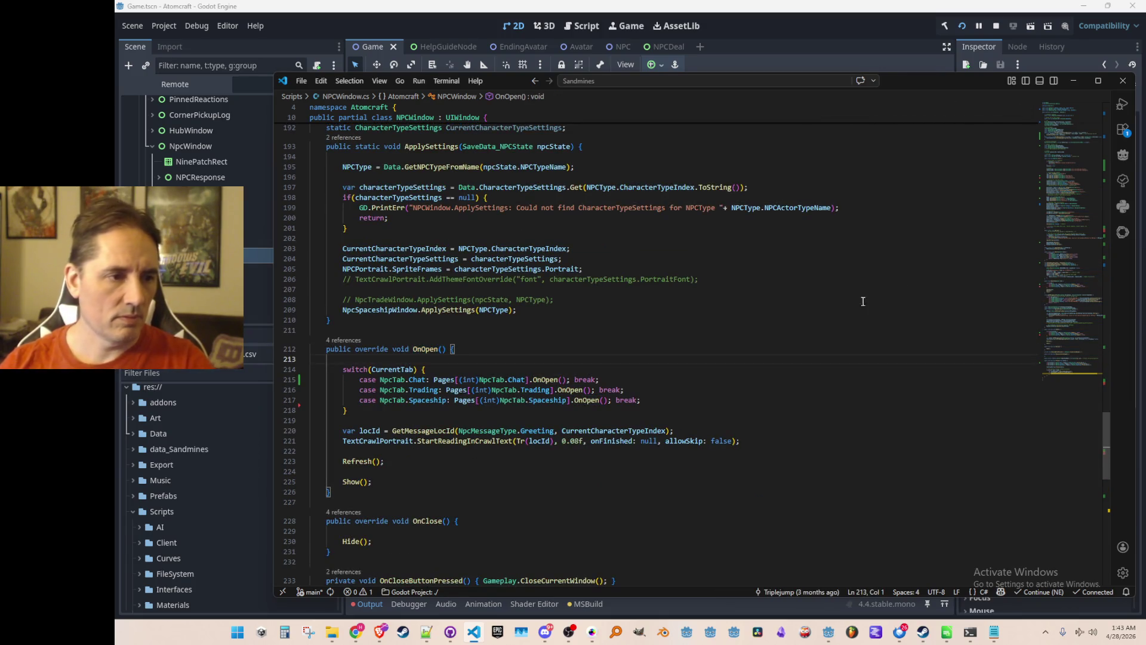
pyautogui.scroll(-3, 882, 291)
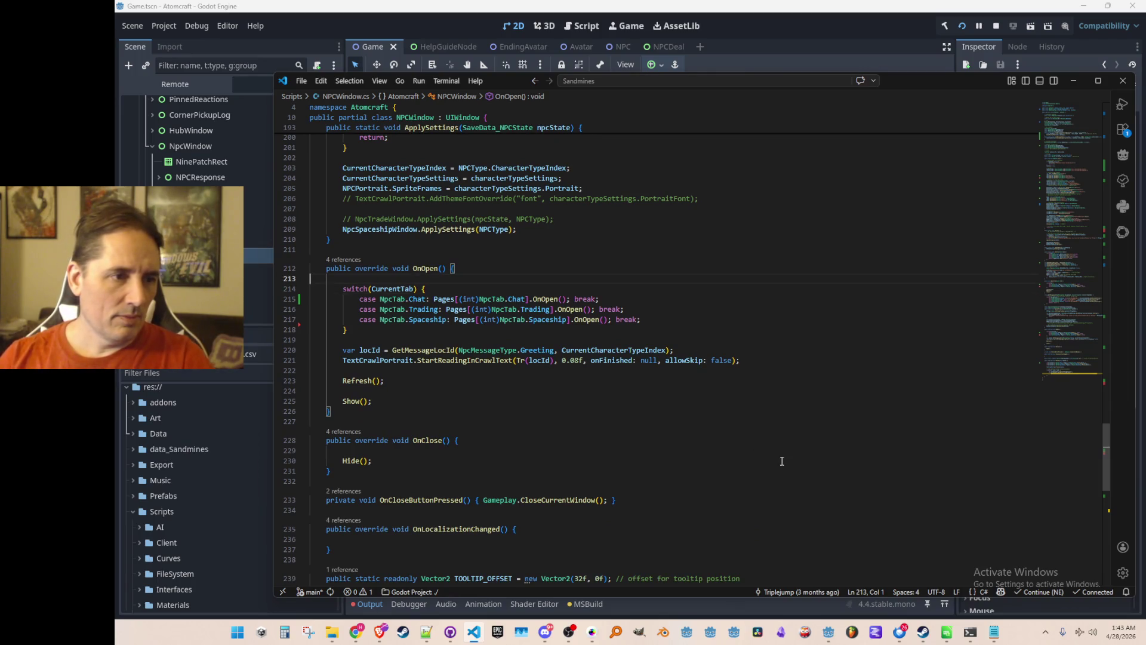
pyautogui.press('Up')
# Step: Insert 'CurrentTab = NpcTab.Chat;' at the top of OnOpen with a chat-tab default comment
pyautogui.press('Return')
pyautogui.press('Return')
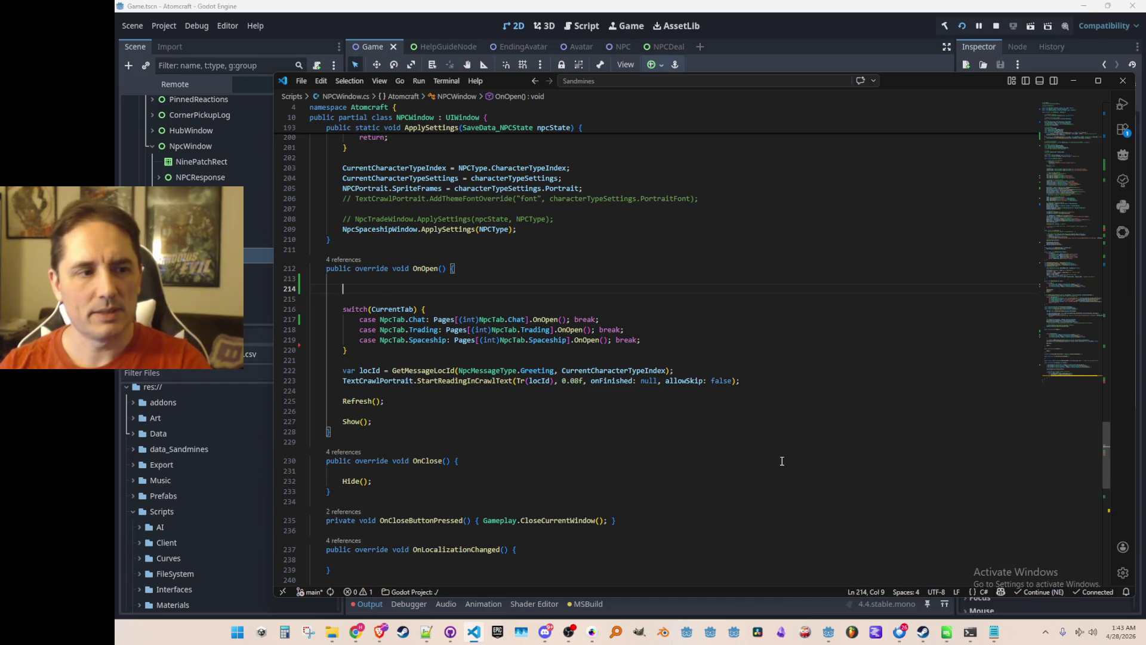
pyautogui.write('Current')
pyautogui.press('Tab')
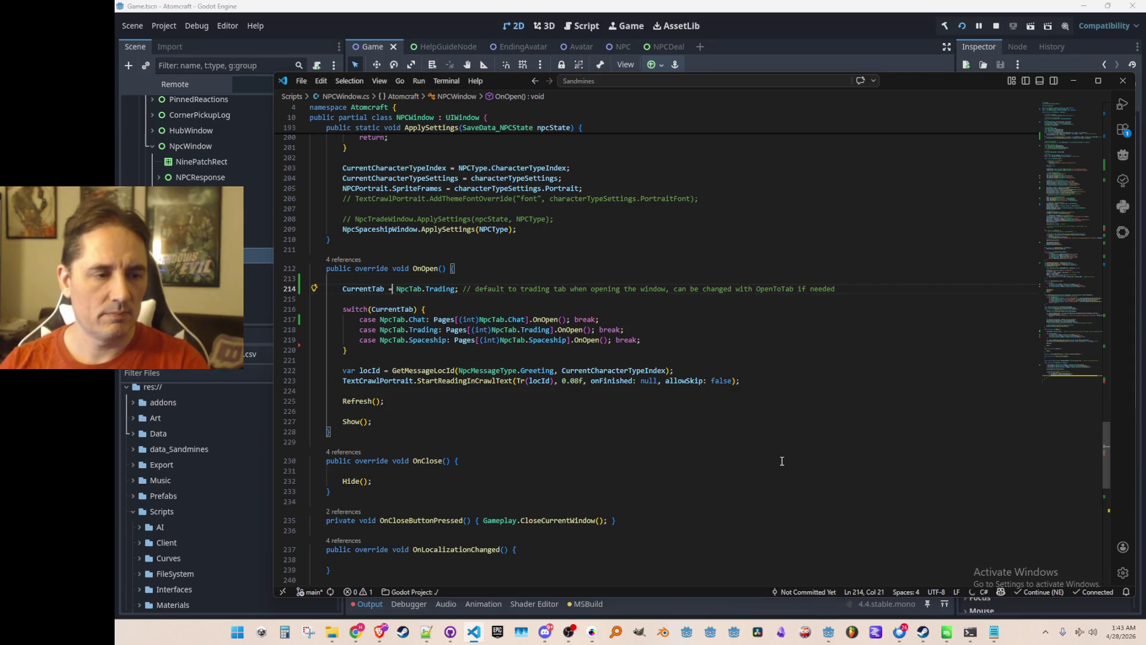
pyautogui.hotkey('ctrl', 'Right')
pyautogui.hotkey('ctrl', 'Right')
pyautogui.press('Home')
pyautogui.hotkey('ctrl', 'Right')
pyautogui.hotkey('ctrl', 'Right')
pyautogui.hotkey('ctrl', 'Right')
pyautogui.press('Right')
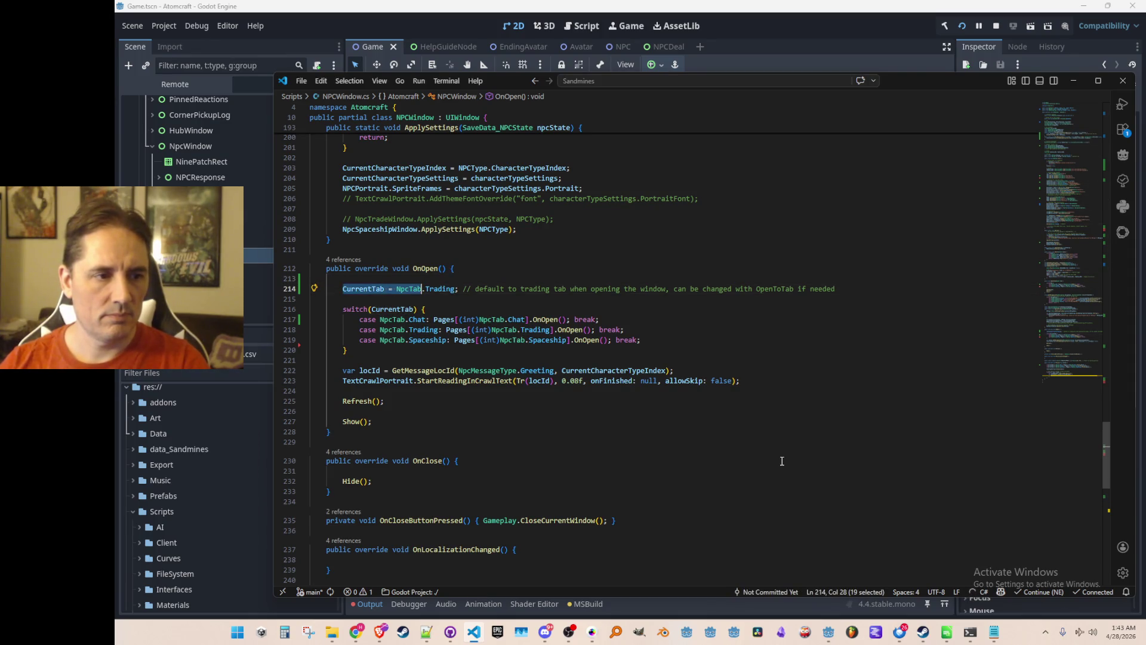
pyautogui.hotkey('shift', 'End')
pyautogui.write('Chat;')
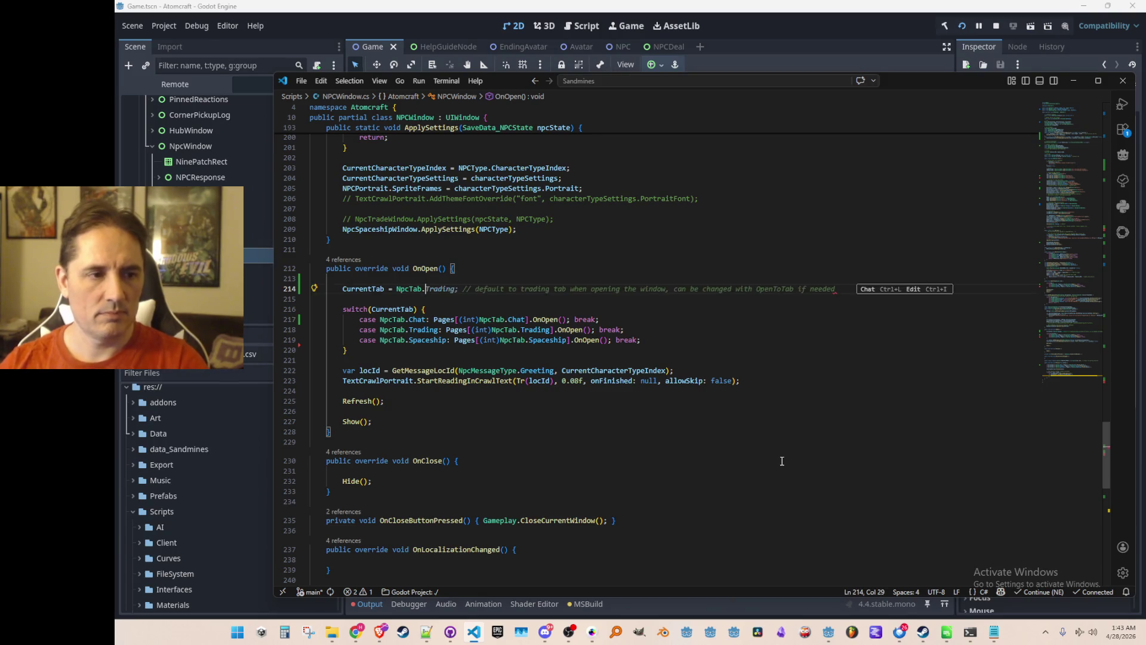
pyautogui.press('Escape')
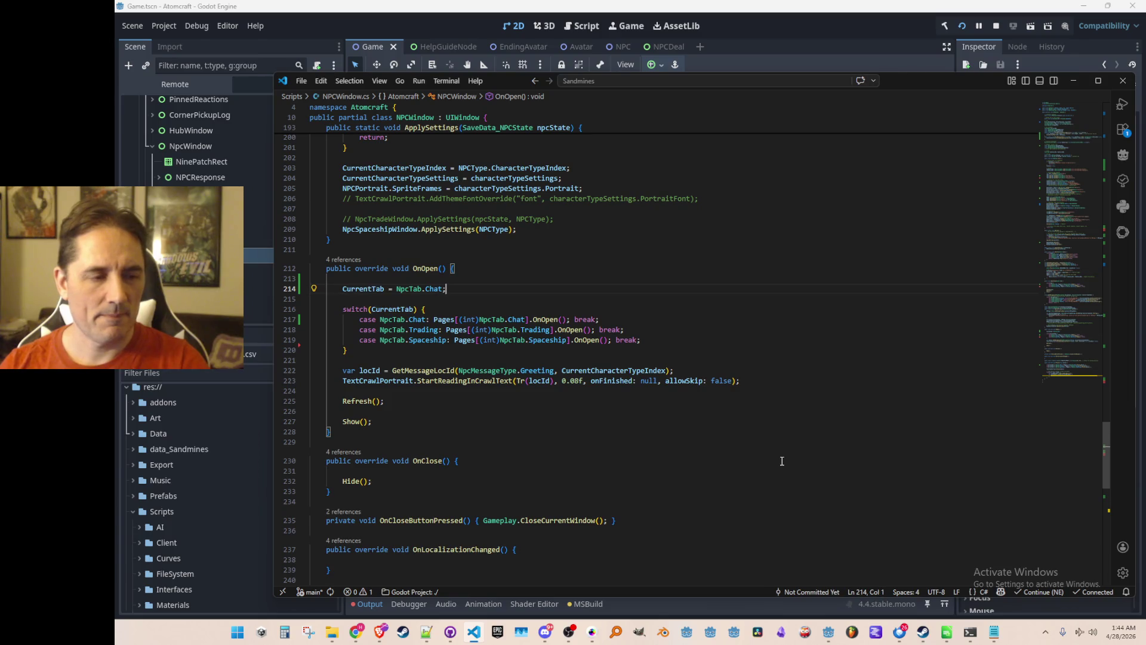
pyautogui.press('Tab')
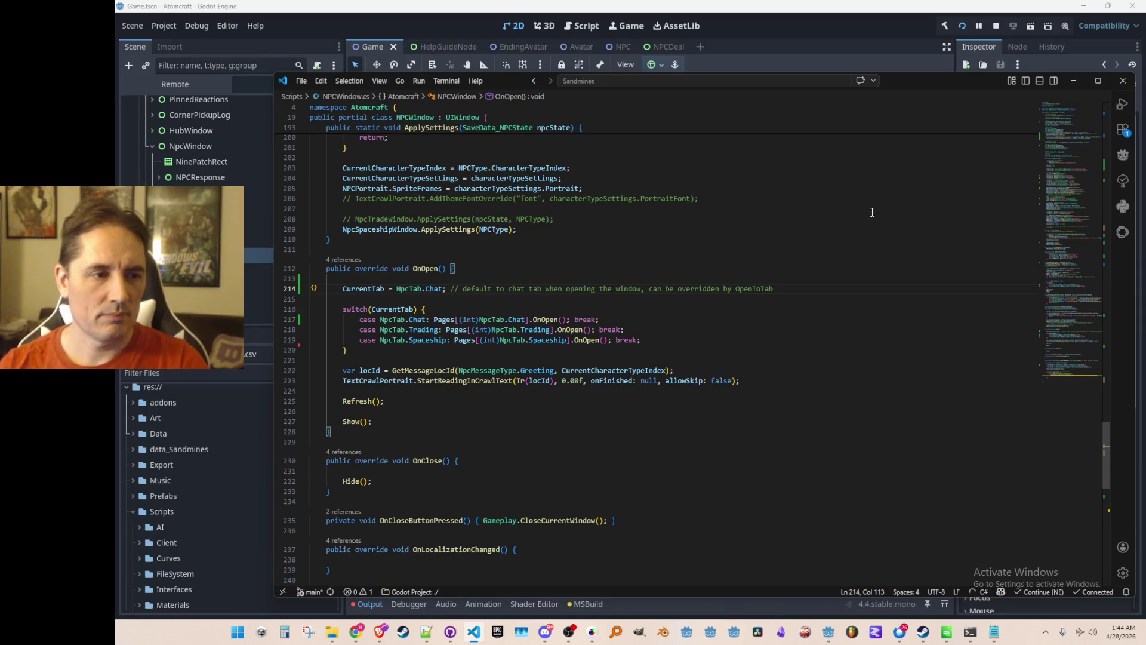
# Step: Stop the running game, rerun the project, and load Enchanted Vista in Single Player
pyautogui.click(987, 27)
pyautogui.click(995, 26)
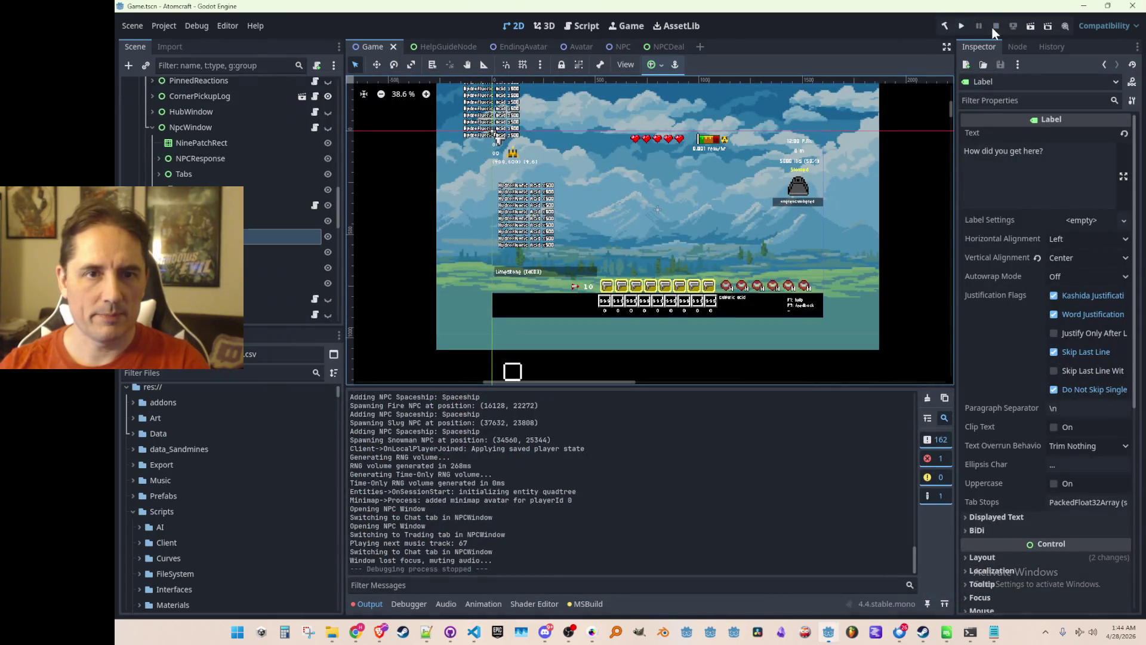
pyautogui.click(960, 26)
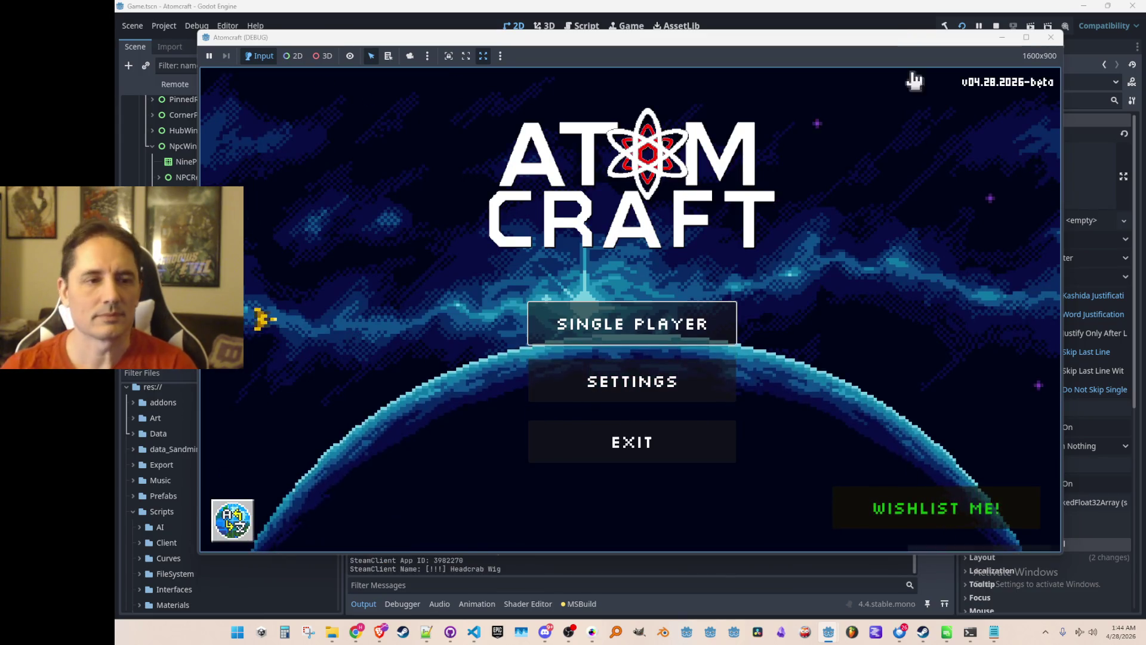
pyautogui.click(659, 335)
pyautogui.click(593, 228)
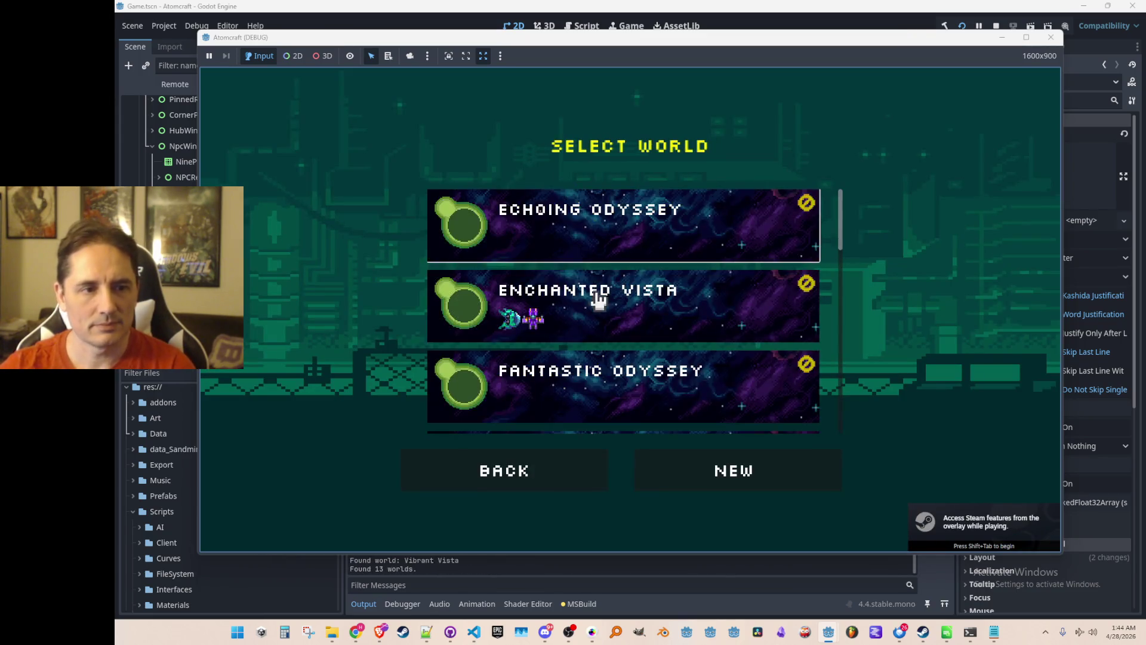
pyautogui.click(598, 300)
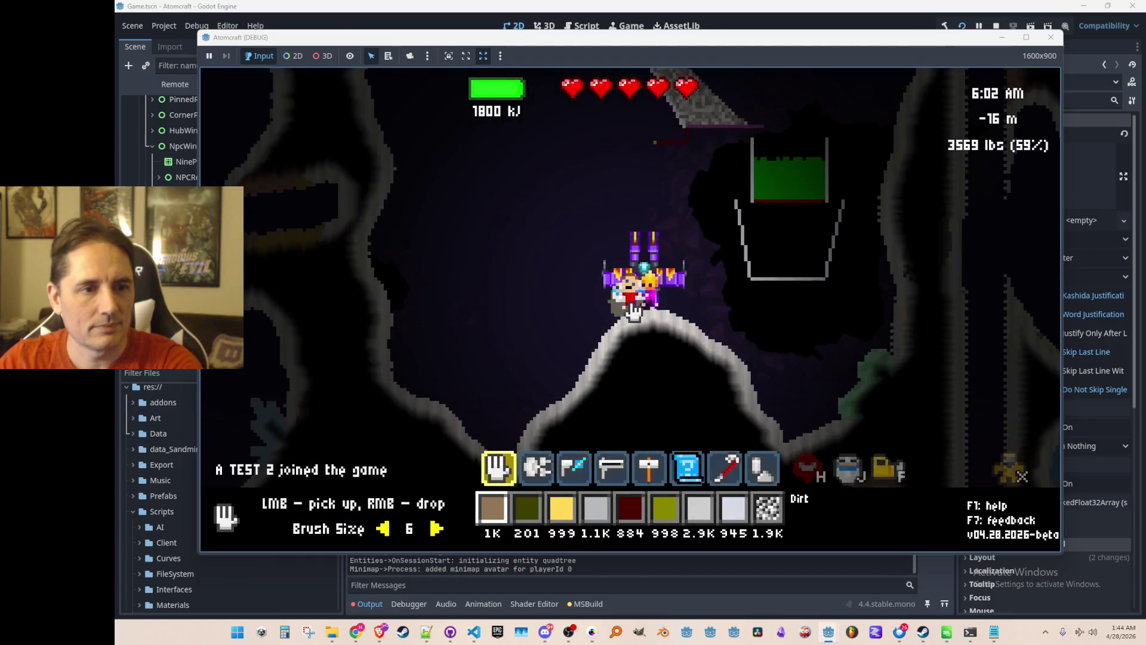
# Step: Fly to Phaeton, open its window, switch between Chat and Trading tabs, then stop the game
pyautogui.press('w')
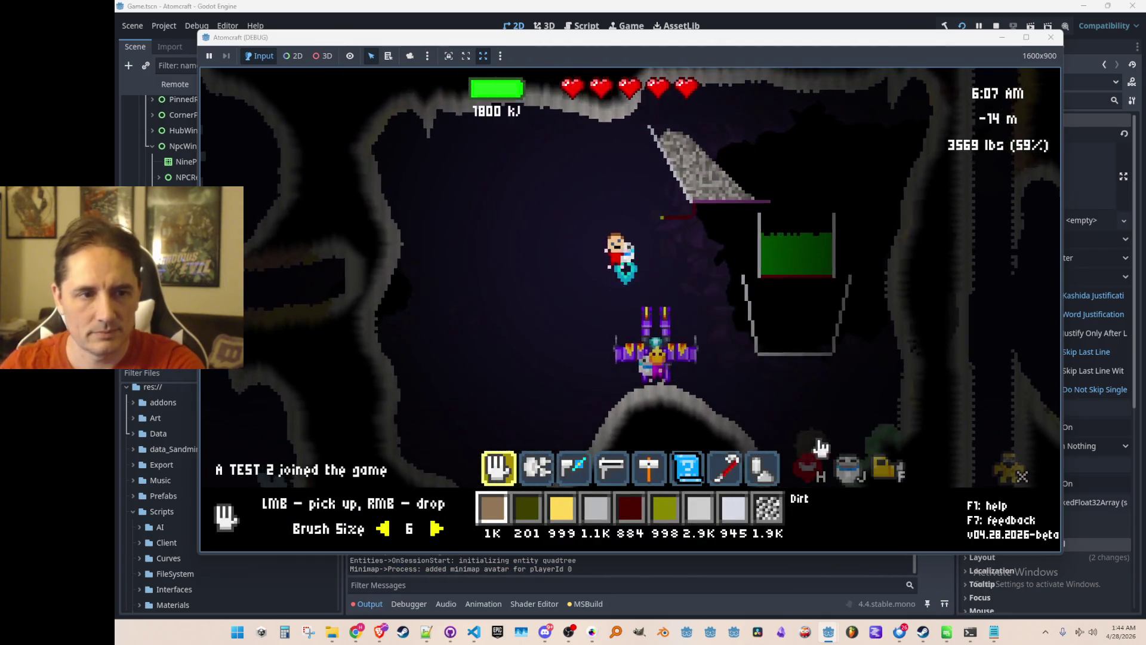
pyautogui.press('w')
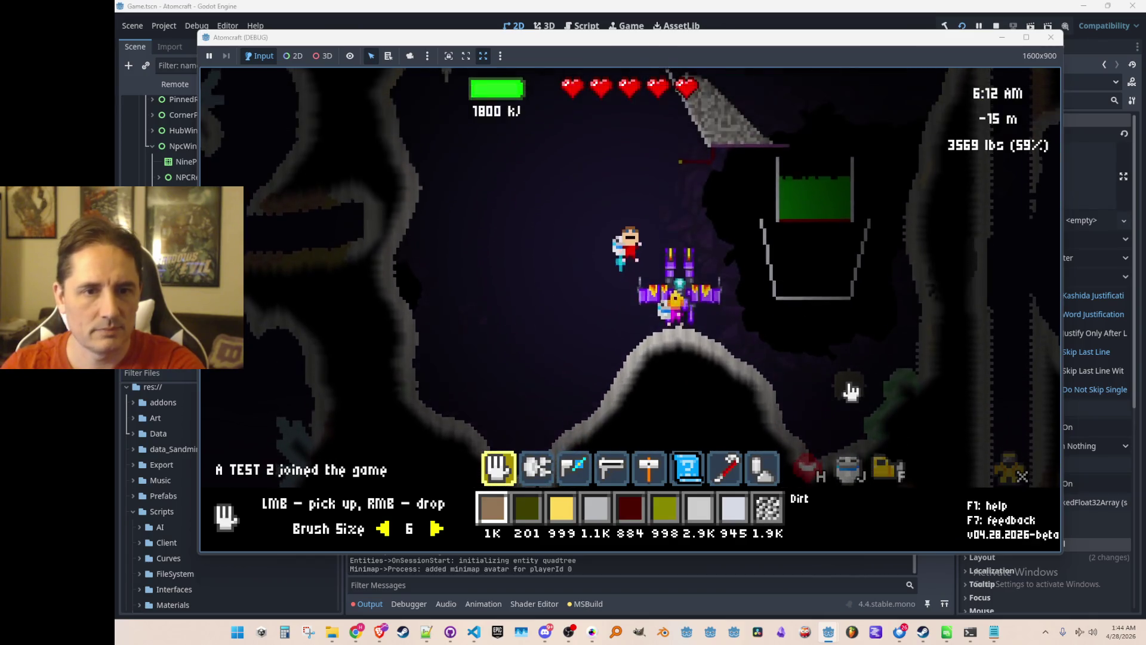
pyautogui.press('w')
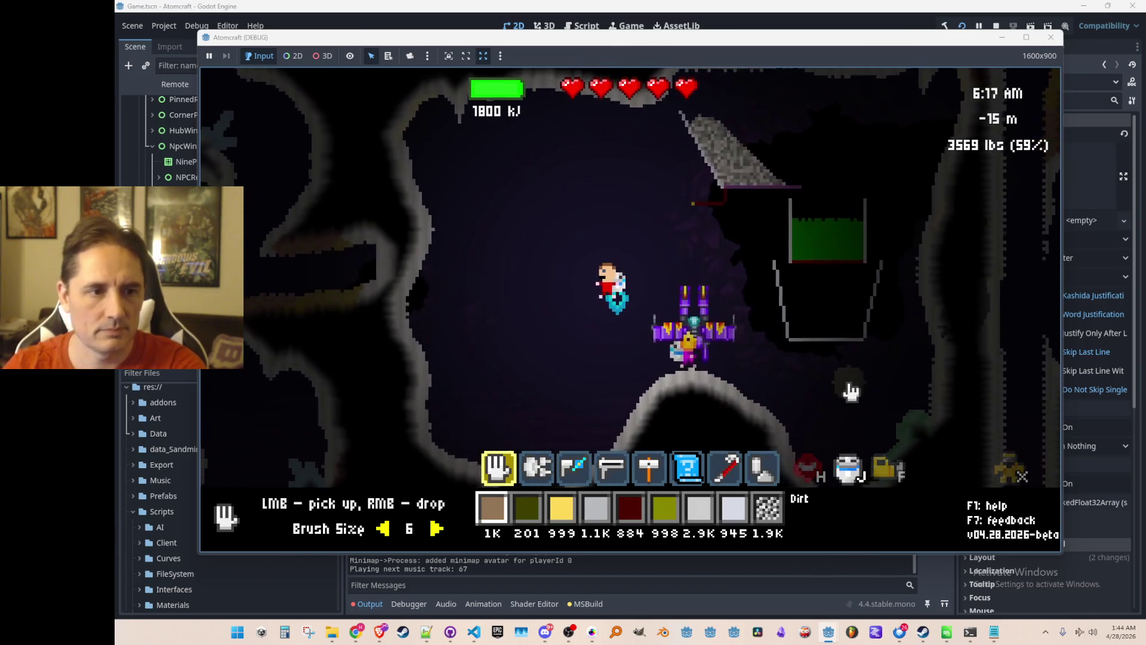
pyautogui.press('Return')
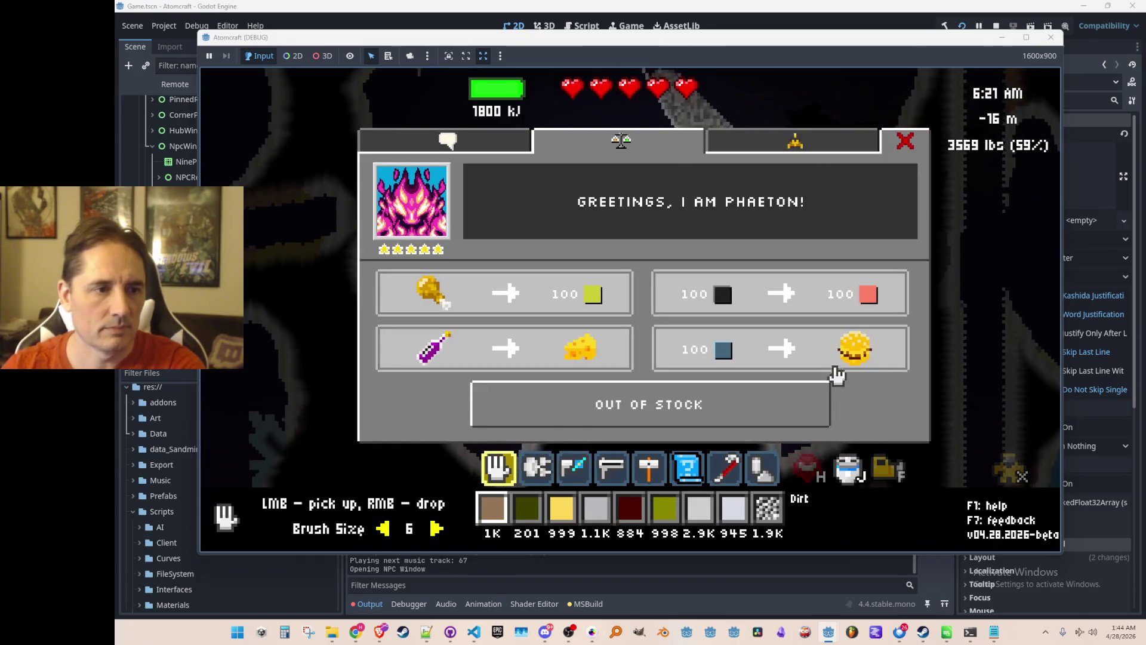
pyautogui.click(474, 145)
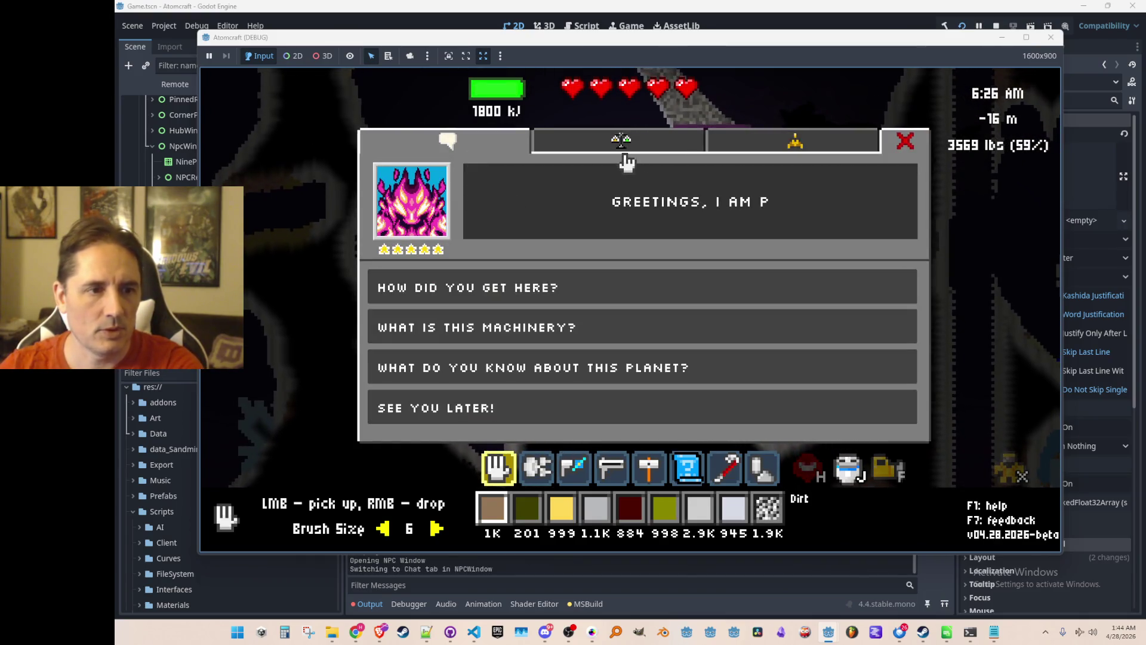
pyautogui.click(624, 147)
pyautogui.click(1051, 37)
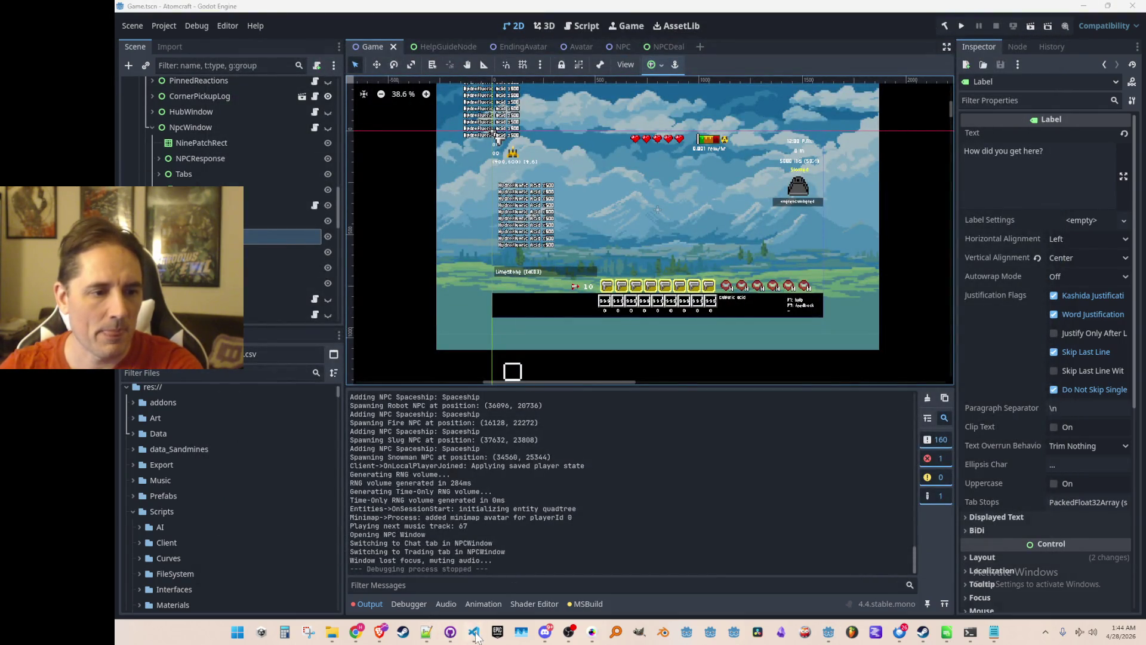
pyautogui.click(474, 634)
# Step: Inspect the Refresh() definition called from OnOpen and come back
pyautogui.click(692, 245)
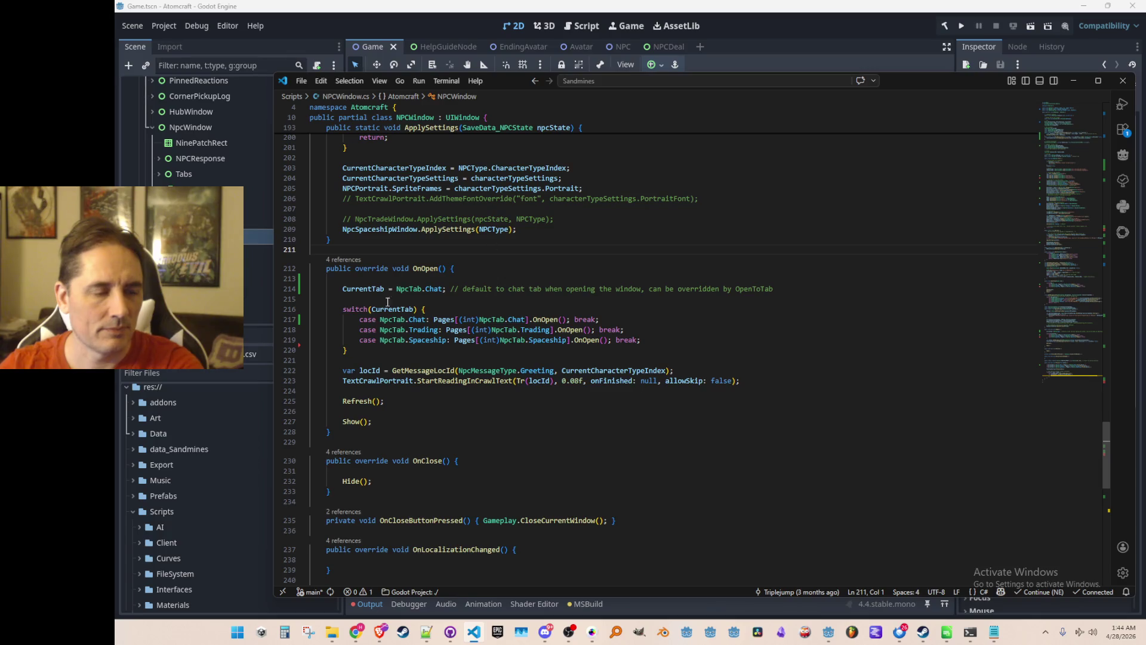
pyautogui.scroll(1, 380, 313)
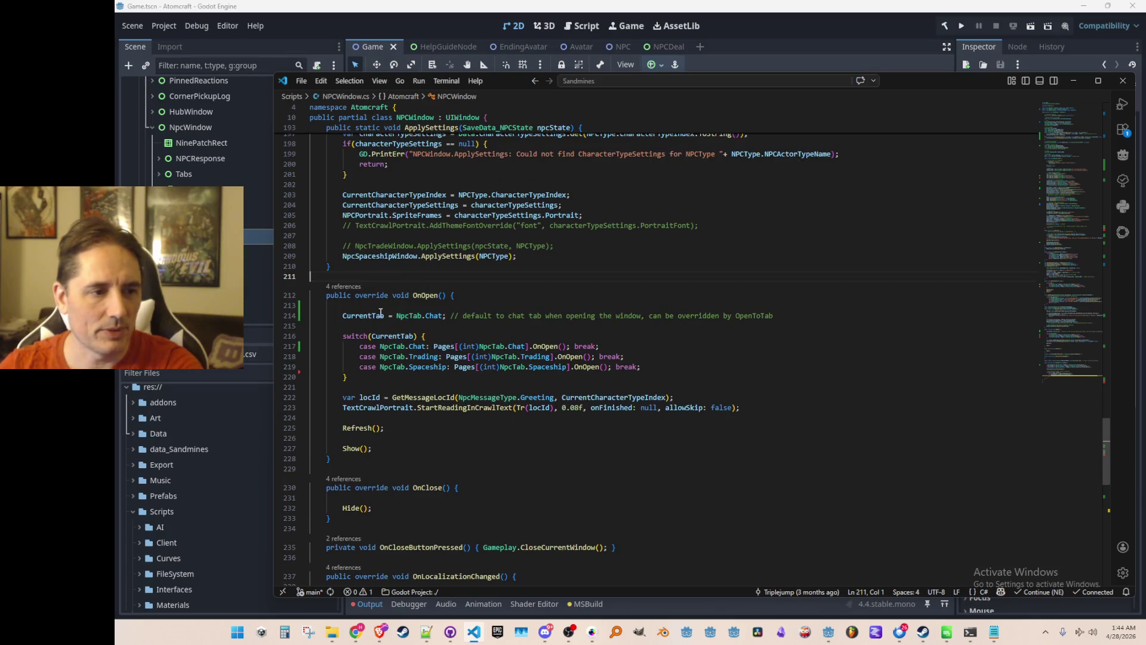
pyautogui.moveTo(380, 312)
pyautogui.click(366, 427)
pyautogui.scroll(-1, 519, 444)
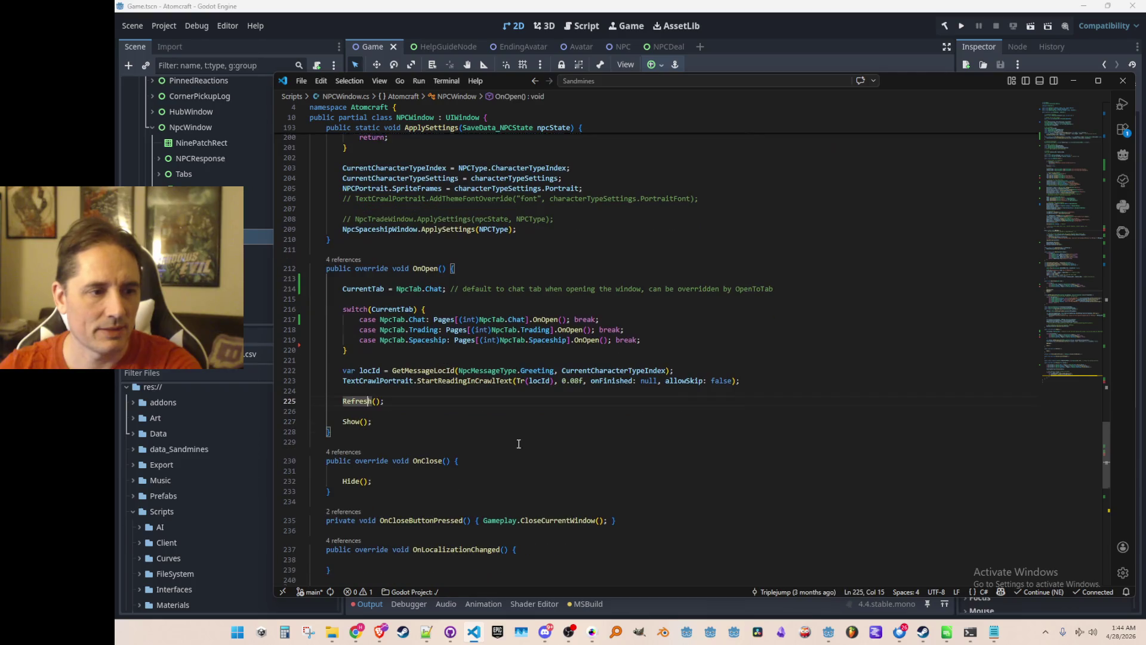
pyautogui.press('F12')
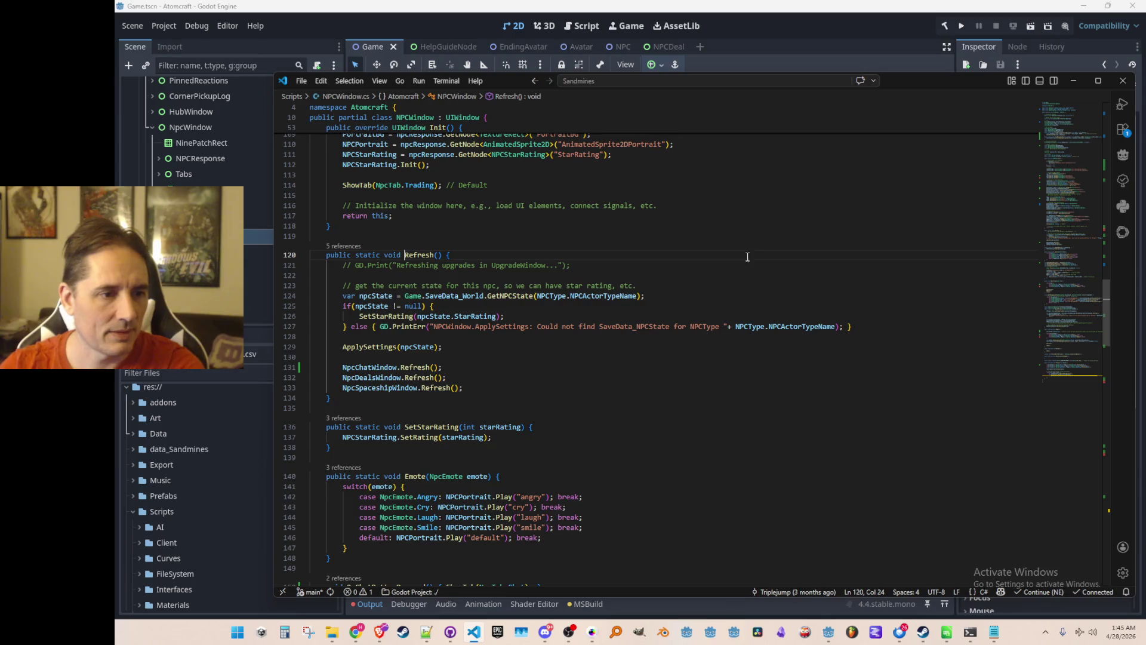
pyautogui.hotkey('alt', 'Left')
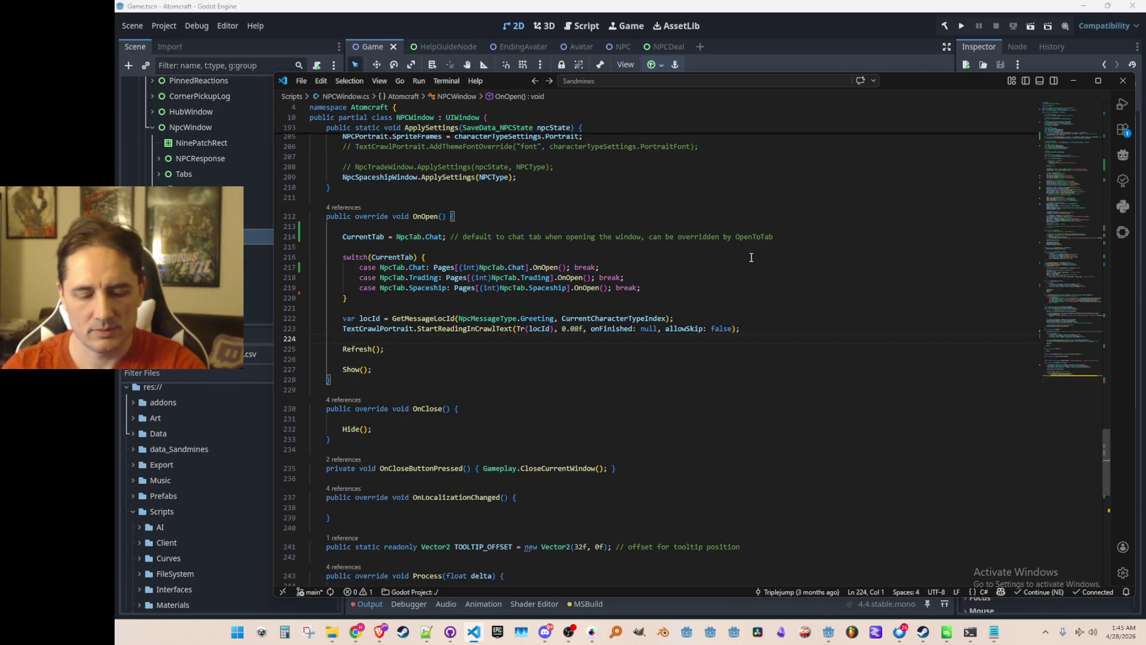
# Step: Remove the '= NpcTab.Trading' initializer from the CurrentTab field
pyautogui.hotkey('ctrl', 'f')
pyautogui.write('NpcTab')
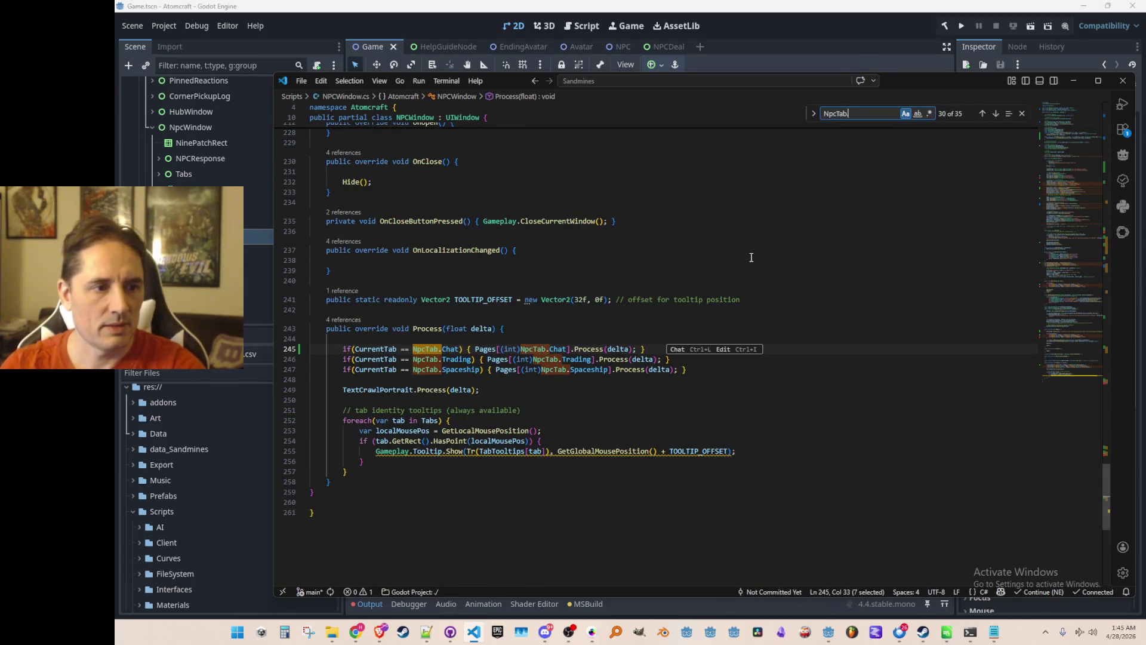
pyautogui.write('.Trading')
pyautogui.press('Return')
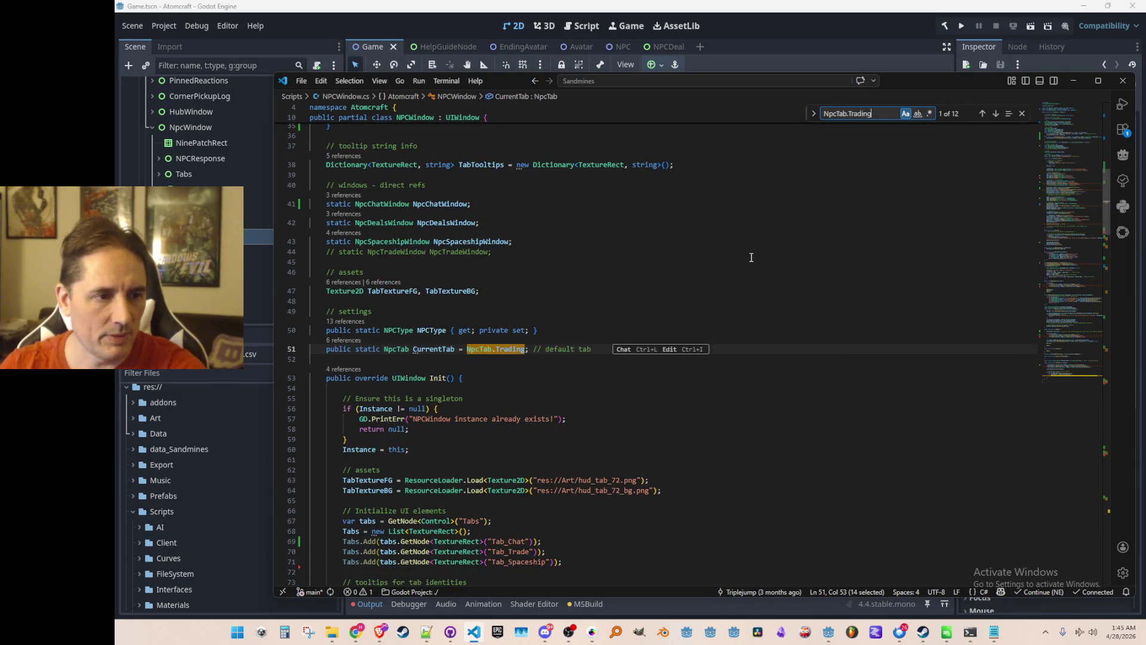
pyautogui.press('Escape')
pyautogui.hotkey('ctrl', 'shift', 'Left')
pyautogui.hotkey('ctrl', 'shift', 'Left')
pyautogui.hotkey('ctrl', 'shift', 'Left')
pyautogui.press('BackSpace')
# Step: Search for NpcTab.Trading to reach the ShowTab call in Init()
pyautogui.hotkey('ctrl', 'f')
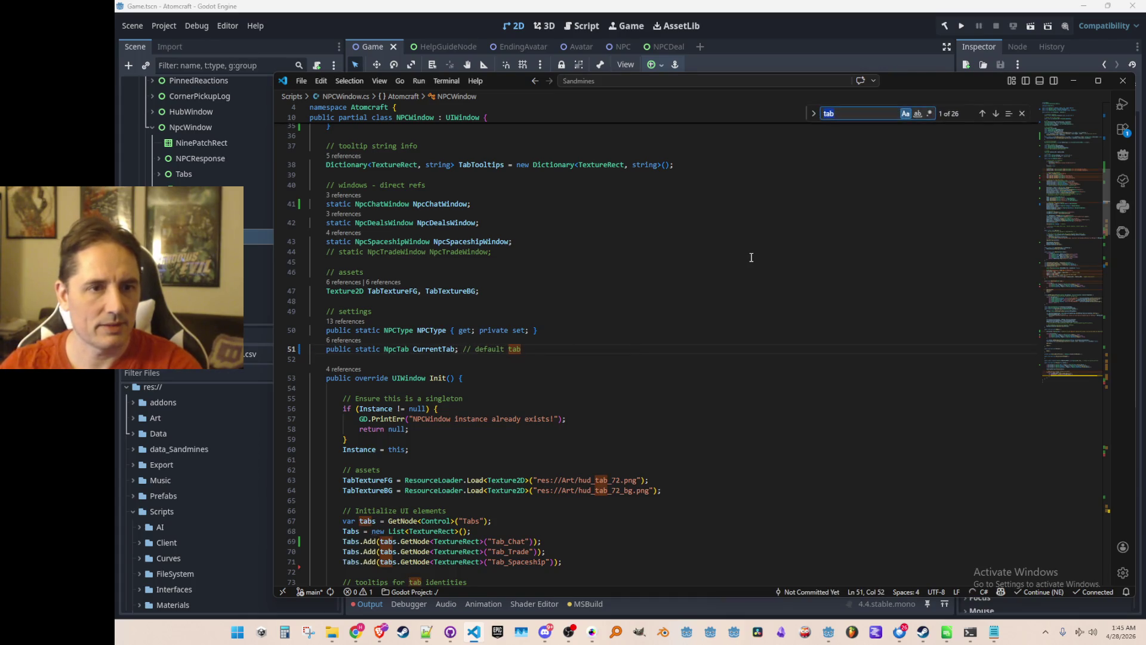
pyautogui.write('Gameplay.CloseCurrentWindow();')
pyautogui.hotkey('alt', 'Left')
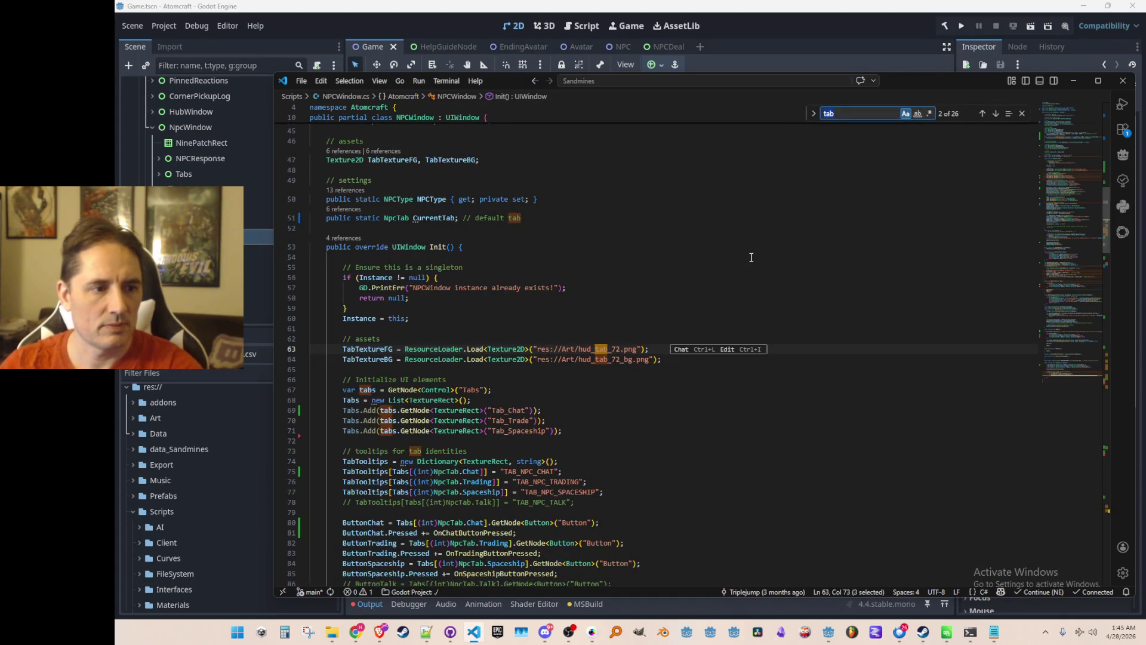
pyautogui.press('Escape')
pyautogui.hotkey('ctrl', 'f')
pyautogui.write('Trading')
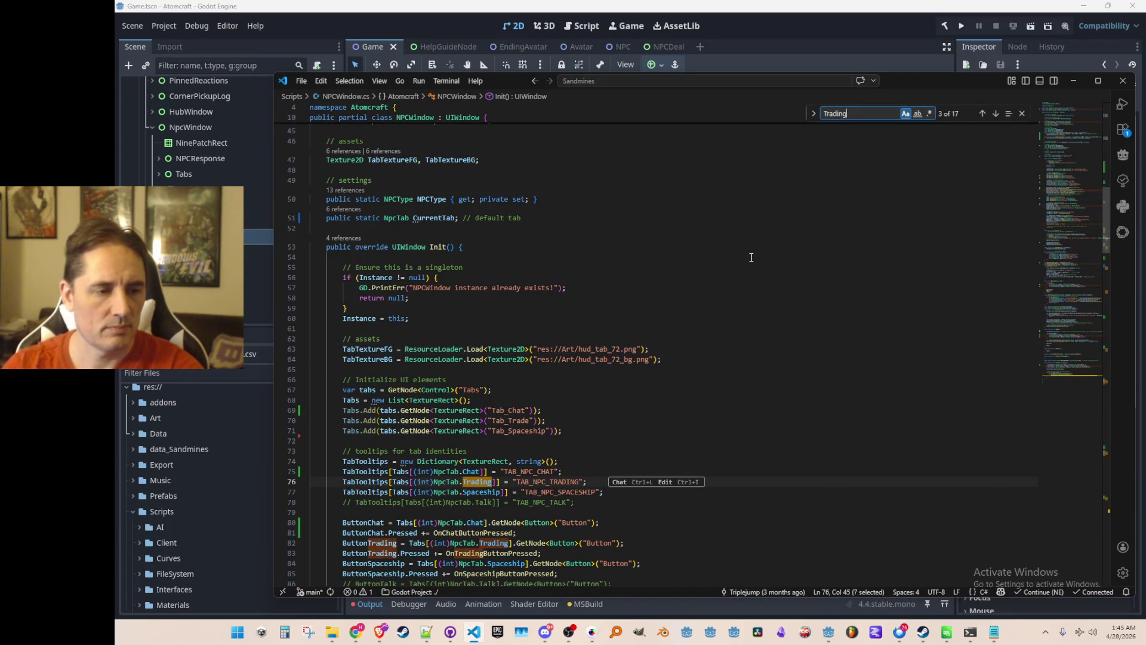
pyautogui.press('Home')
pyautogui.write('NpcTab.')
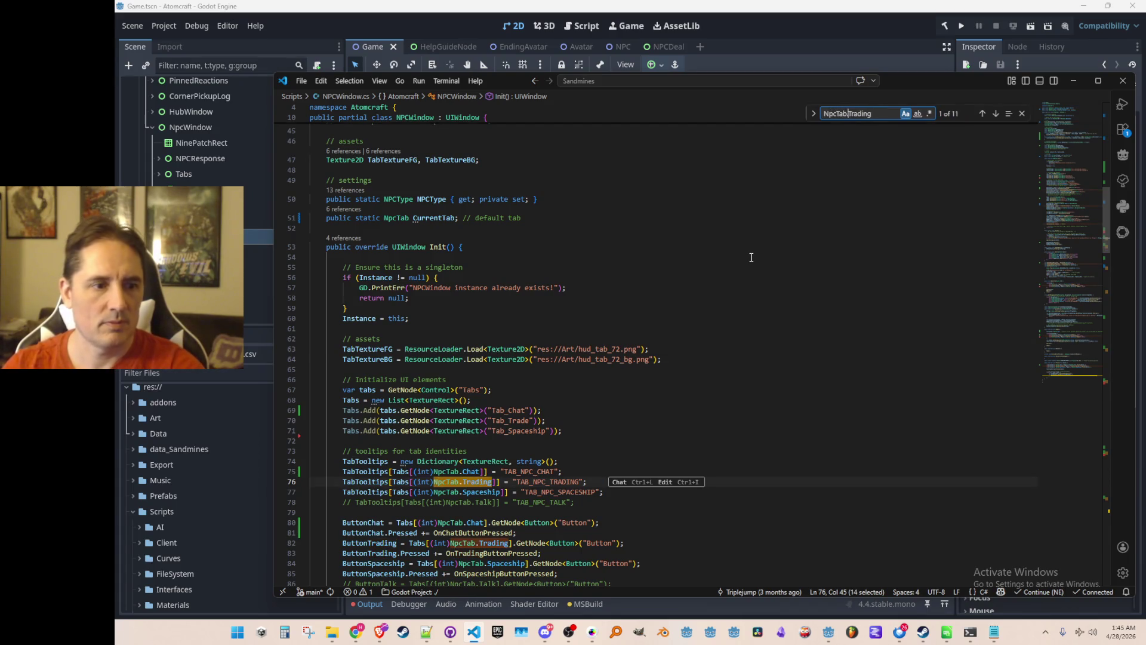
pyautogui.press('Return')
pyautogui.press('Return')
pyautogui.press('Return')
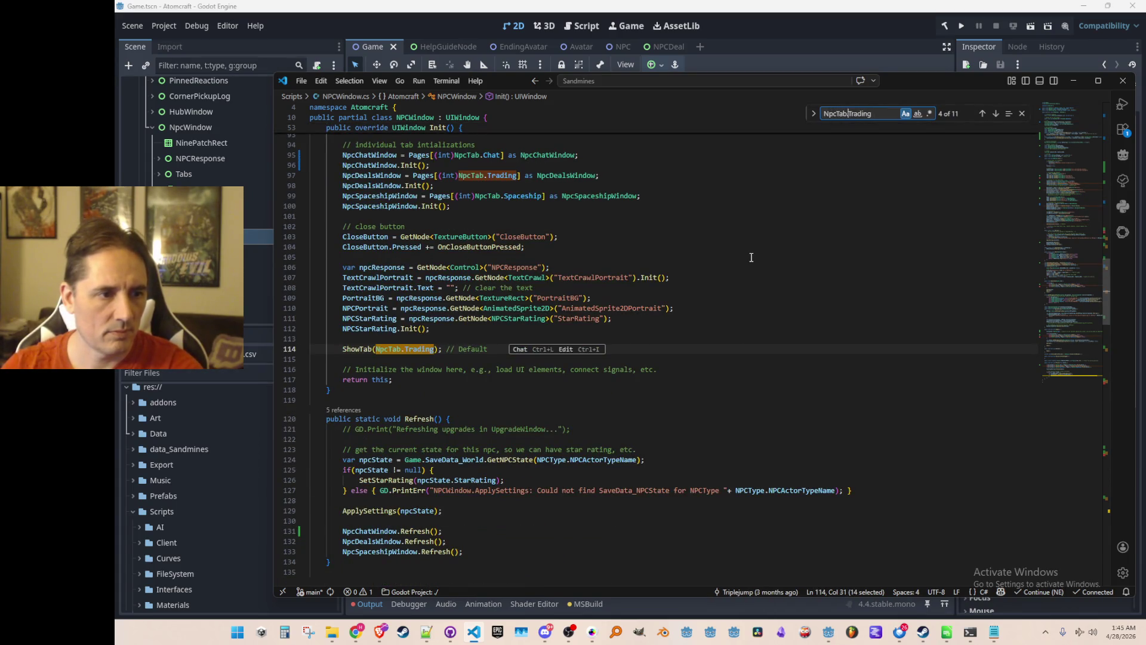
pyautogui.press('Escape')
# Step: Delete the ShowTab(NpcTab.Trading) line and its leftover blank line, then recheck remaining uses
pyautogui.press('Home')
pyautogui.press('Home')
pyautogui.hotkey('shift', 'Down')
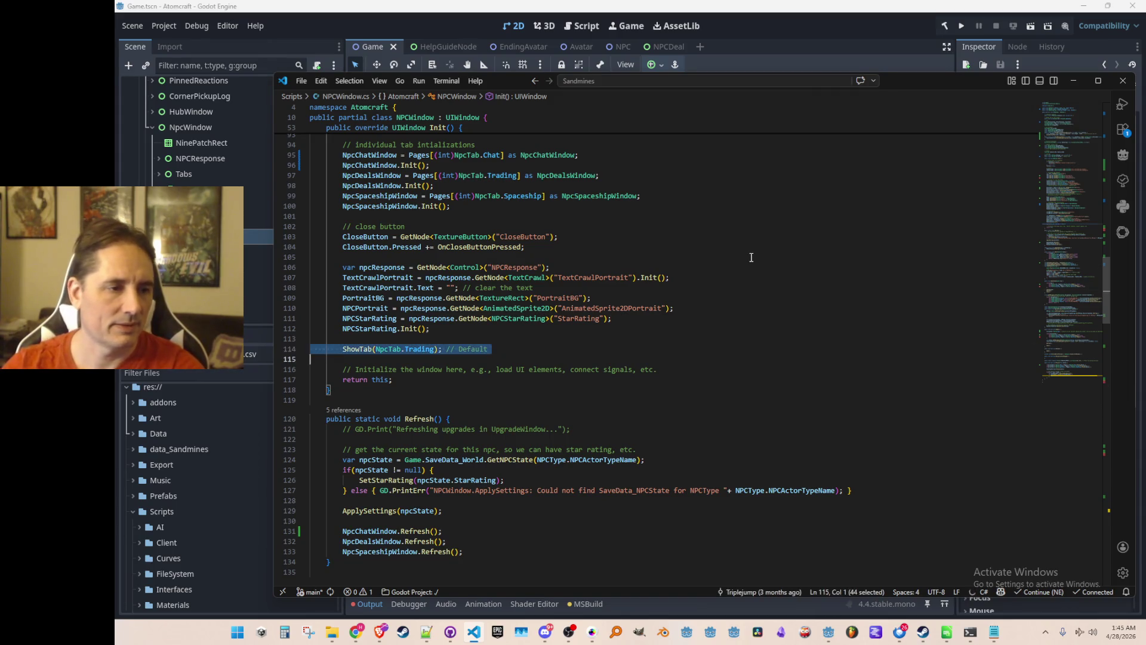
pyautogui.press('Delete')
pyautogui.press('BackSpace')
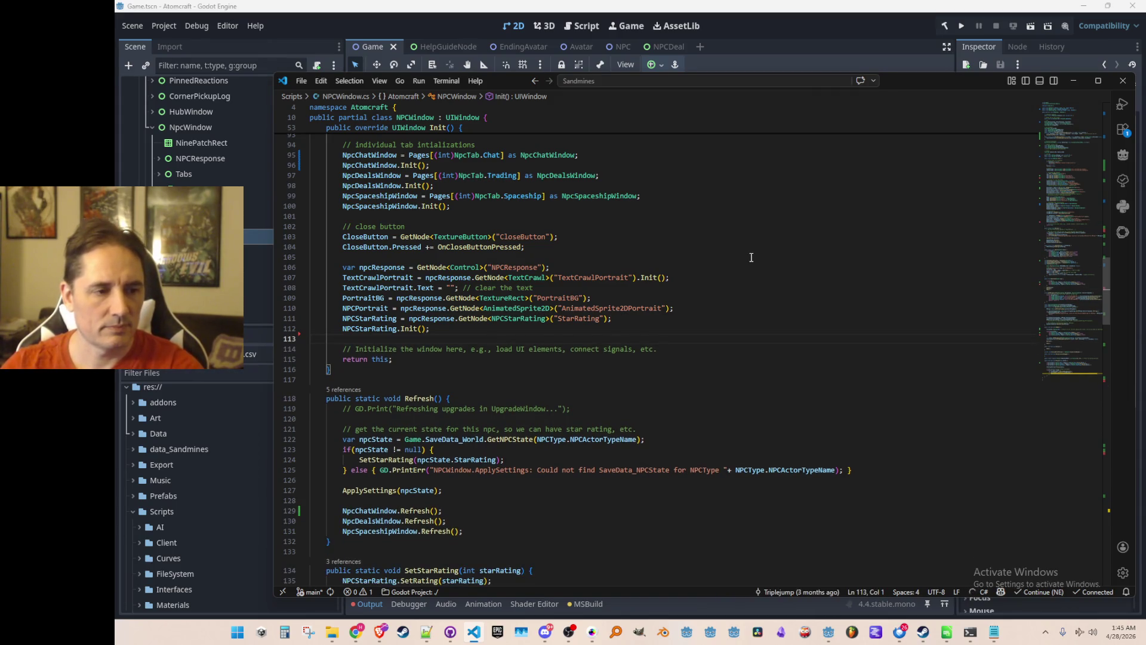
pyautogui.hotkey('ctrl', 'f')
pyautogui.press('Escape')
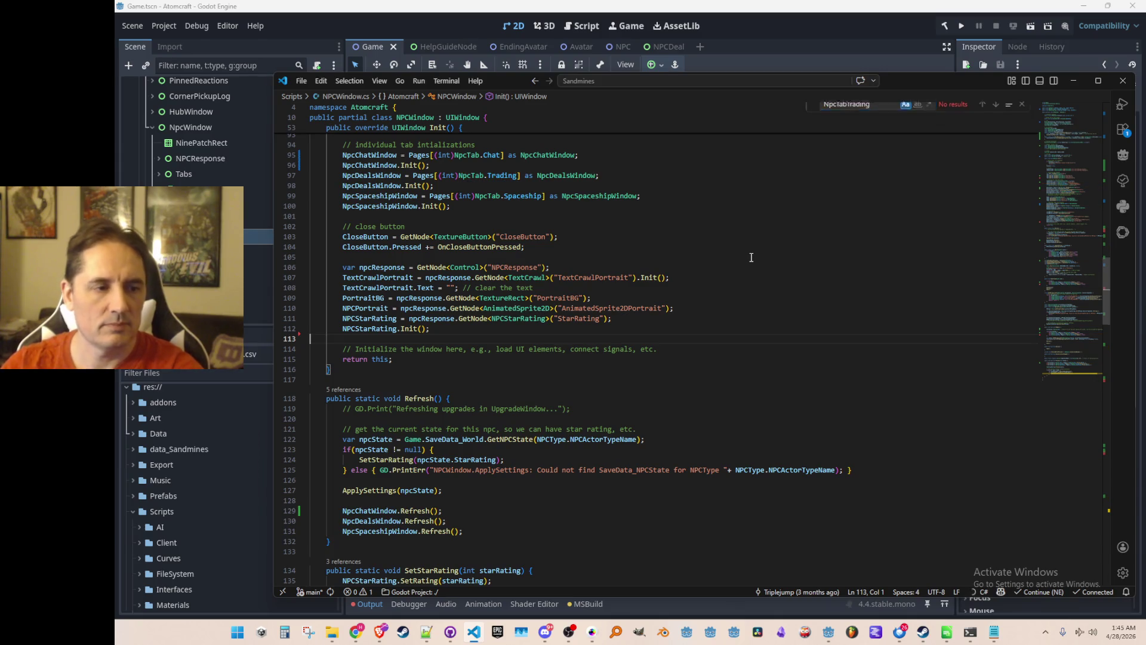
# Step: Restore the deleted default tab line and change its Trading value to Chat
pyautogui.hotkey('ctrl', 'z')
pyautogui.hotkey('ctrl', 'z')
pyautogui.press('Up')
pyautogui.hotkey('ctrl', 'Right')
pyautogui.hotkey('ctrl', 'Right')
pyautogui.hotkey('ctrl', 'Right')
pyautogui.hotkey('ctrl', 'shift', 'Left')
pyautogui.write('Chat')
pyautogui.press('Escape')
pyautogui.press('Home')
pyautogui.press('Home')
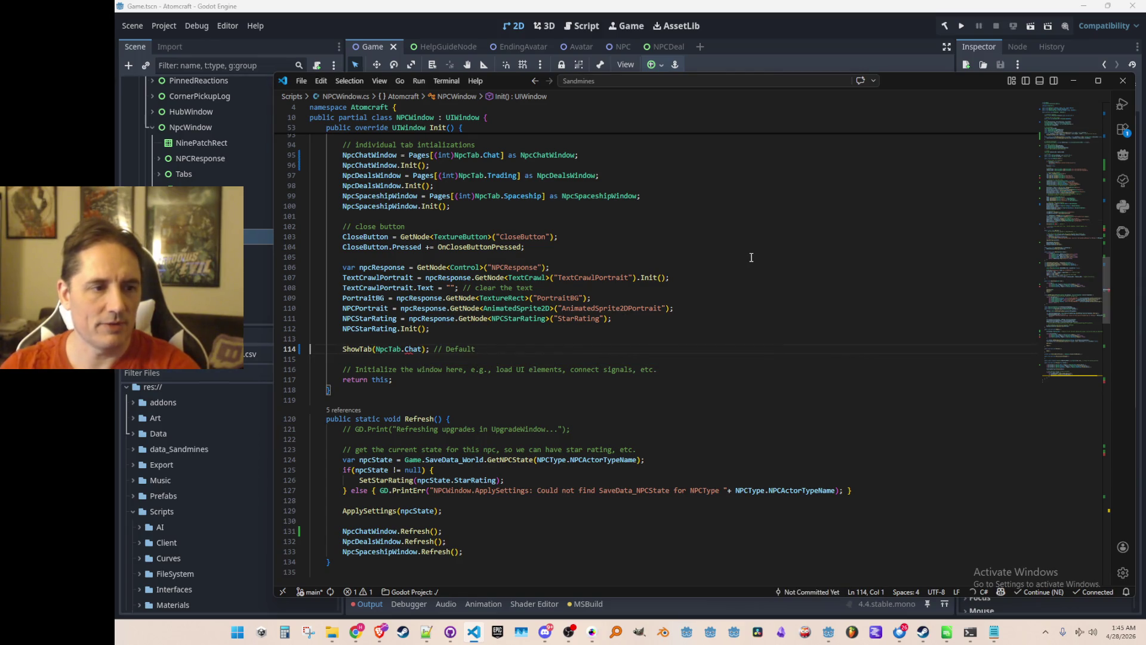
pyautogui.press('Down')
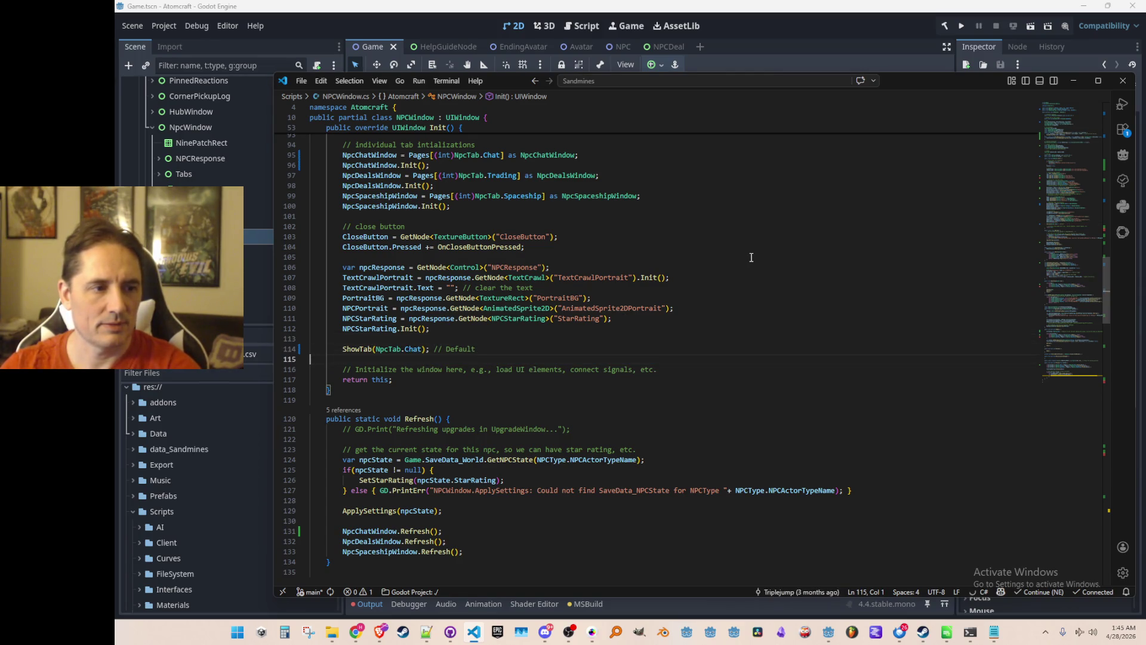
# Step: Search the file for the remaining NpcTab.Trading references, then come back to OnOpen
pyautogui.hotkey('ctrl', 'f')
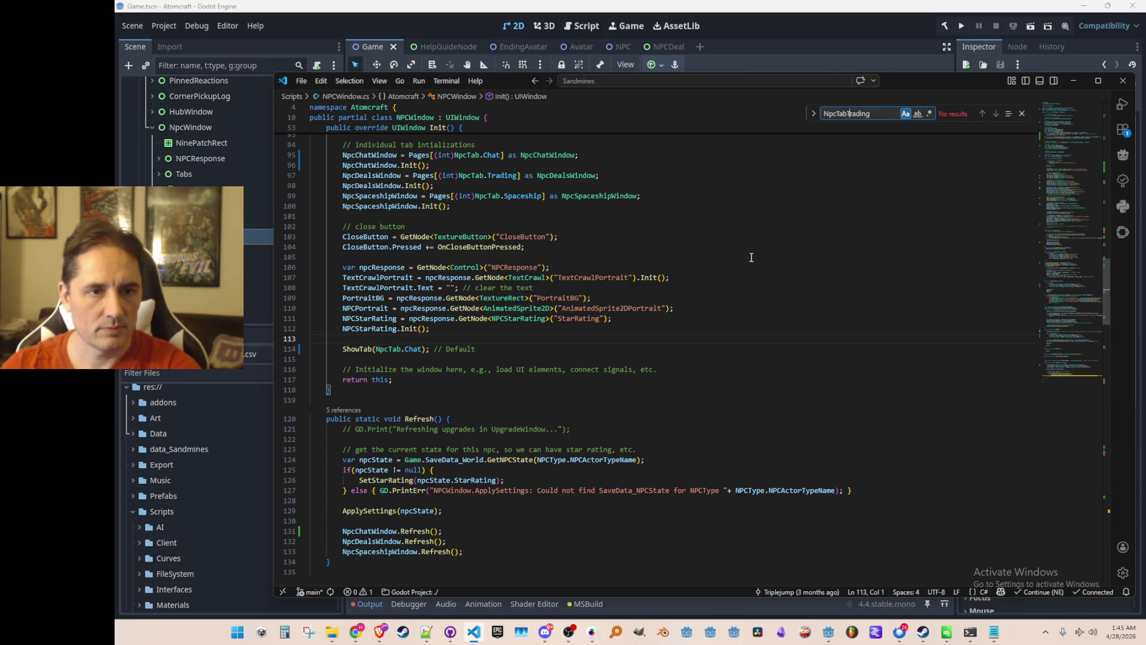
pyautogui.write('.')
pyautogui.press('Return')
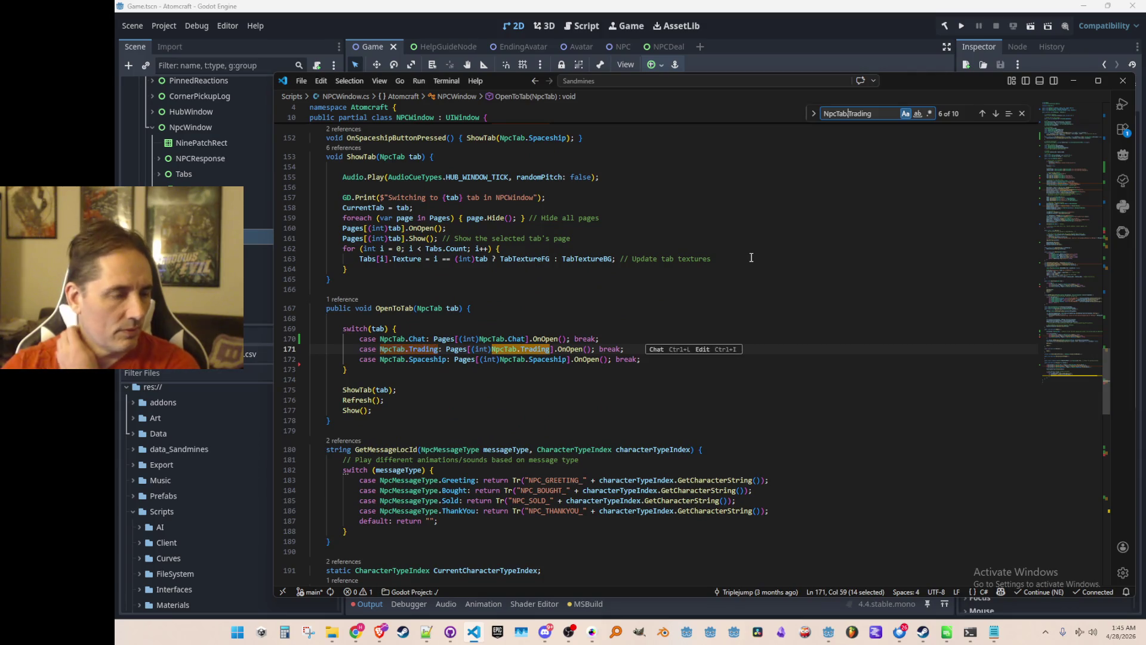
pyautogui.press('Return')
pyautogui.press('Return')
pyautogui.press('Return')
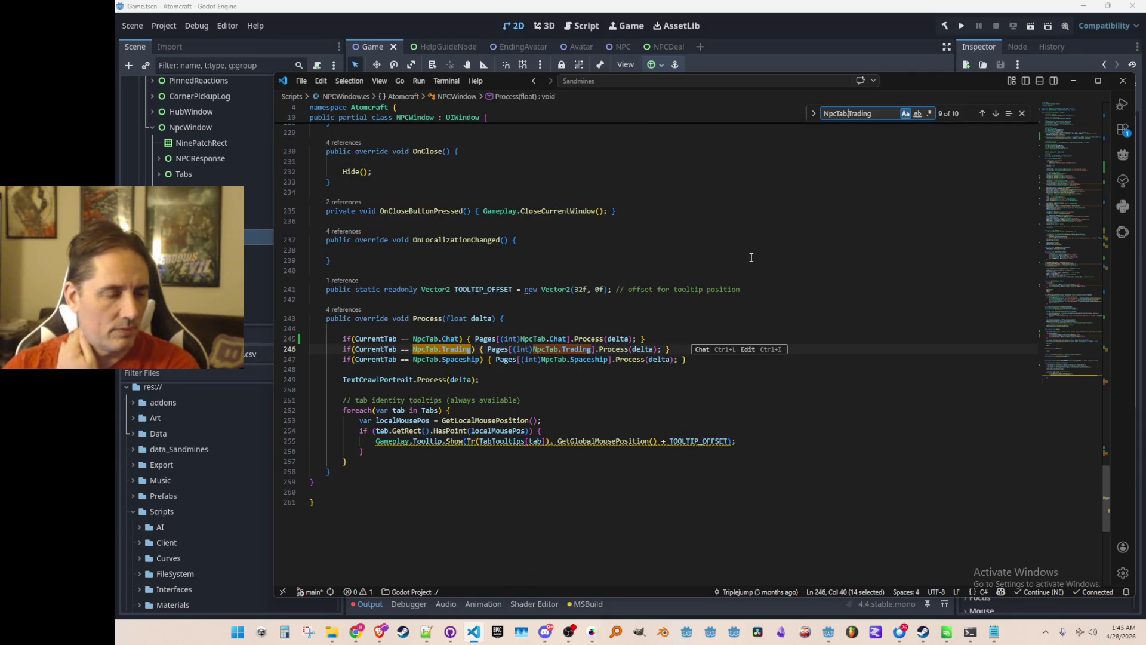
pyautogui.press('Return')
pyautogui.press('Return')
pyautogui.press('Return')
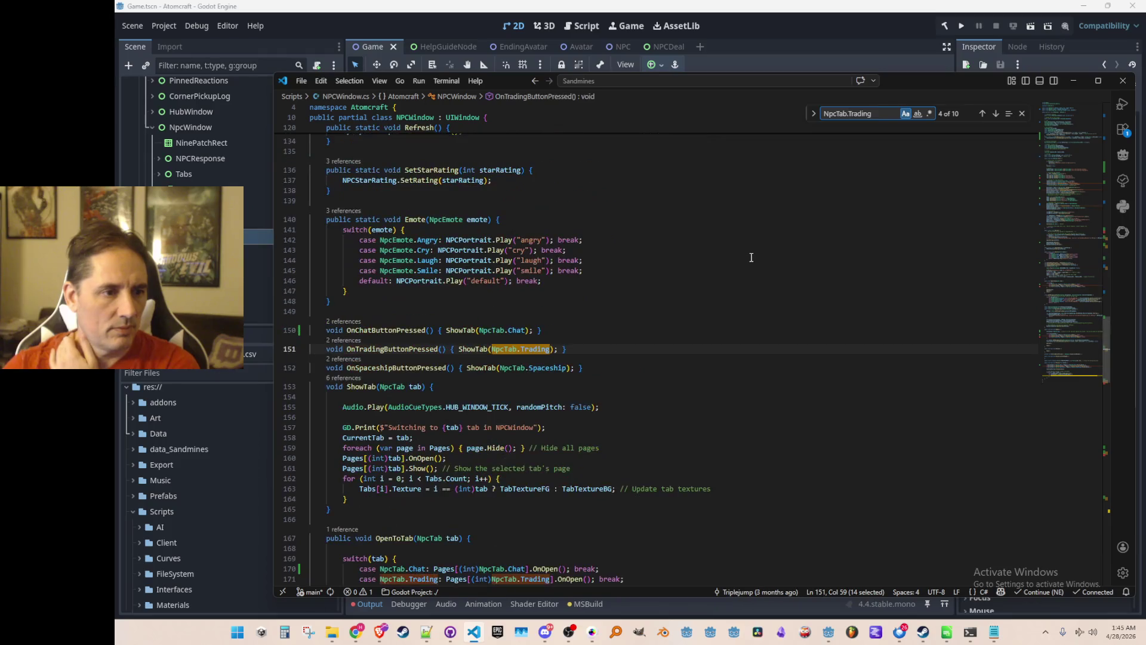
pyautogui.press('Return')
pyautogui.press('Return')
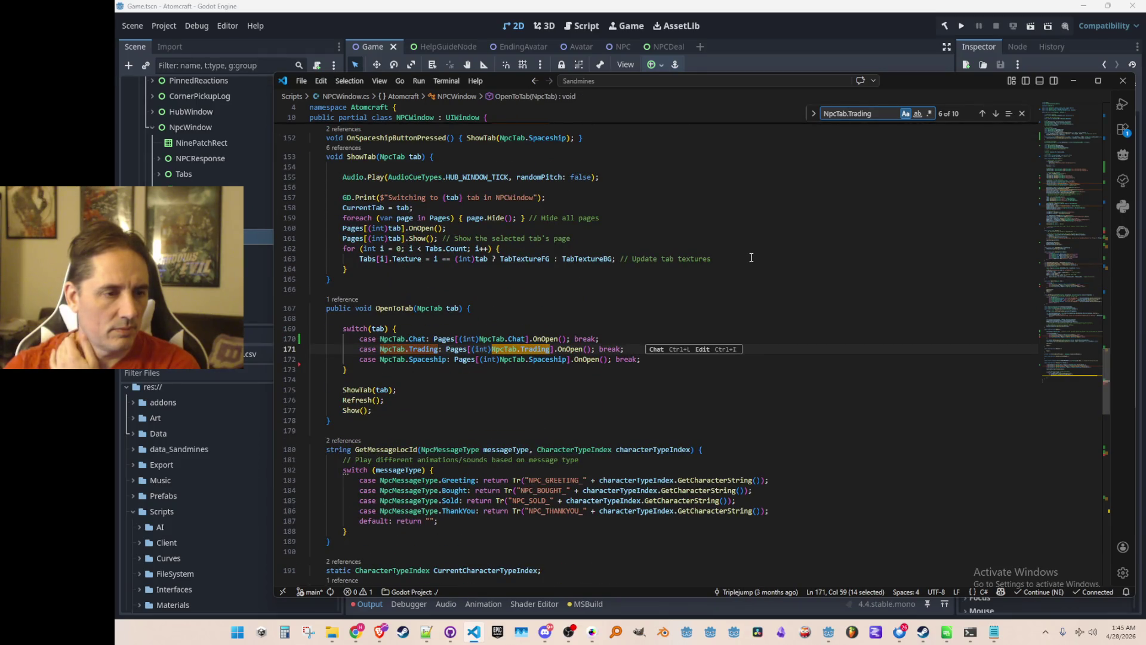
pyautogui.press('Return')
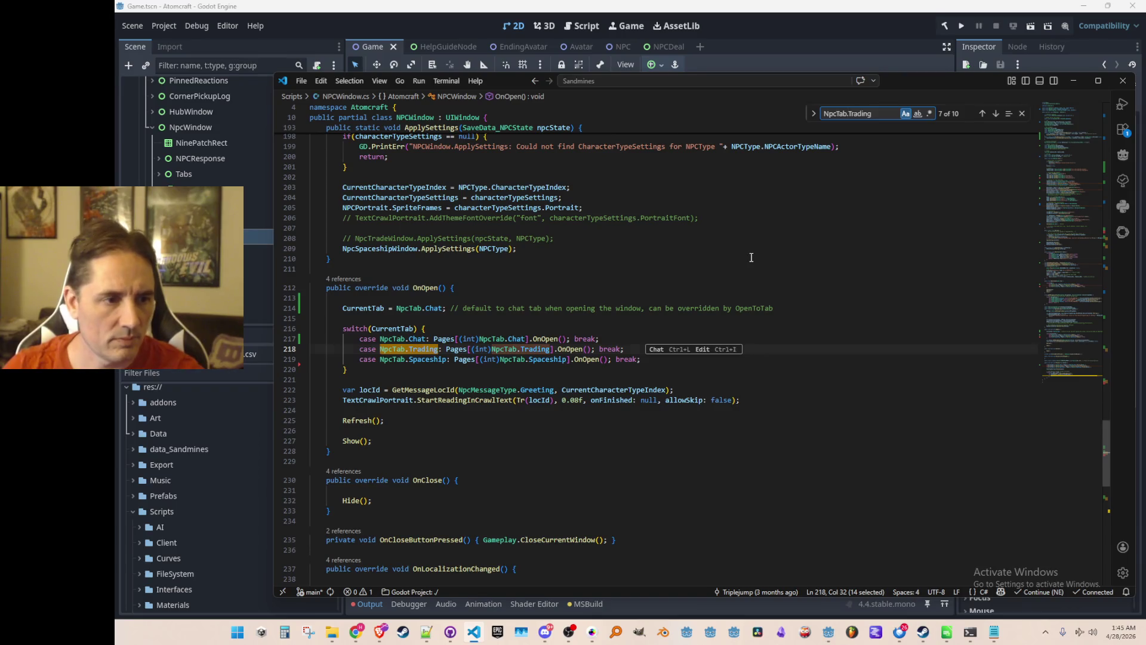
pyautogui.press('Escape')
pyautogui.press('Up')
pyautogui.press('Up')
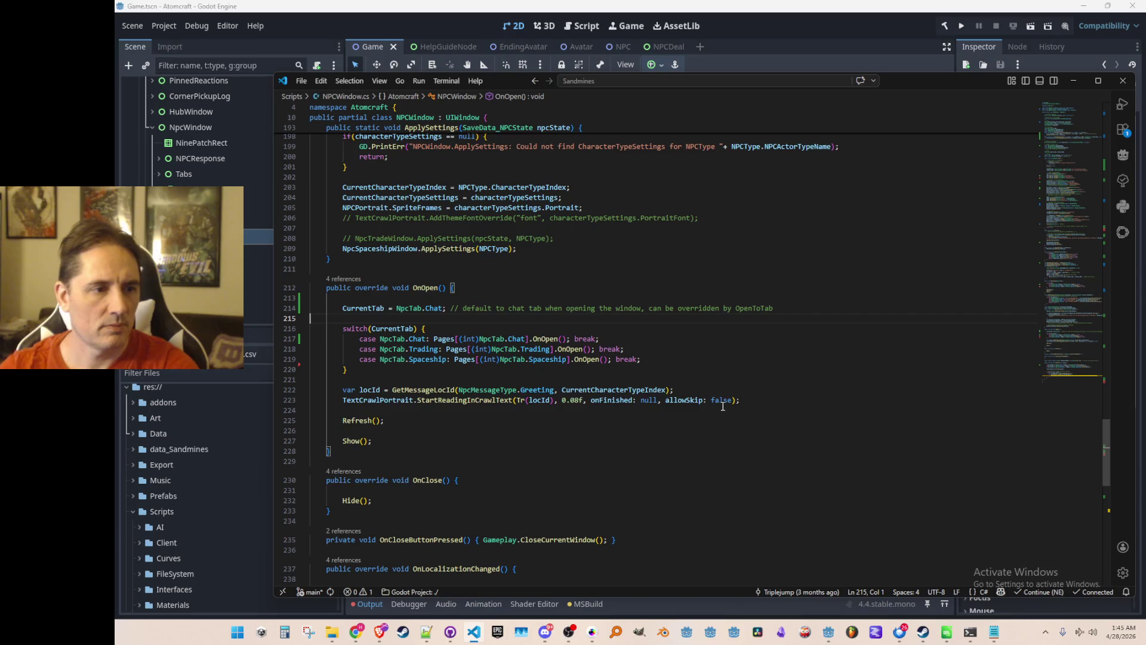
# Step: Check where OnOpen is declared, then return to the empty line above the CurrentTab assignment
pyautogui.scroll(3, 724, 392)
pyautogui.scroll(-5, 724, 393)
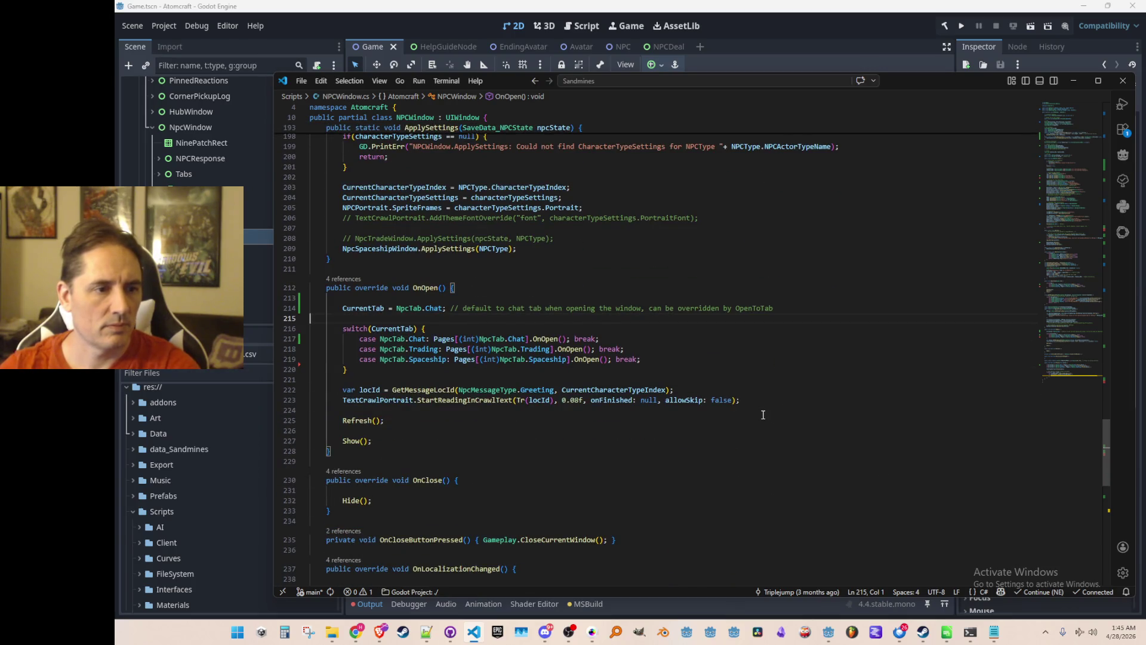
pyautogui.scroll(-3, 765, 412)
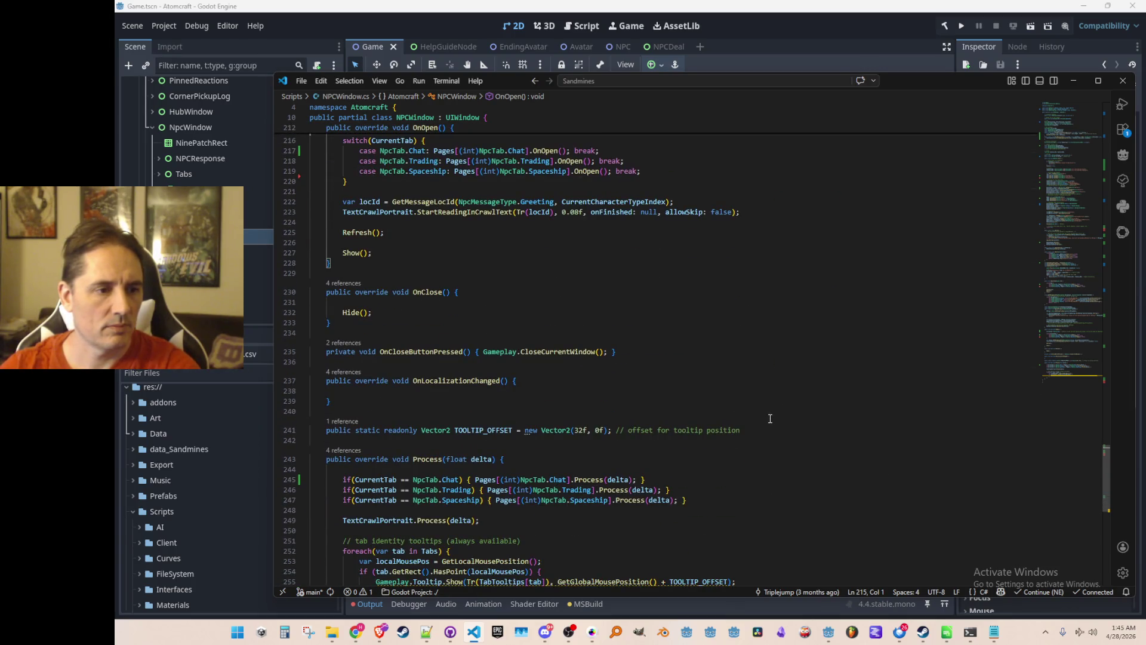
pyautogui.scroll(6, 770, 419)
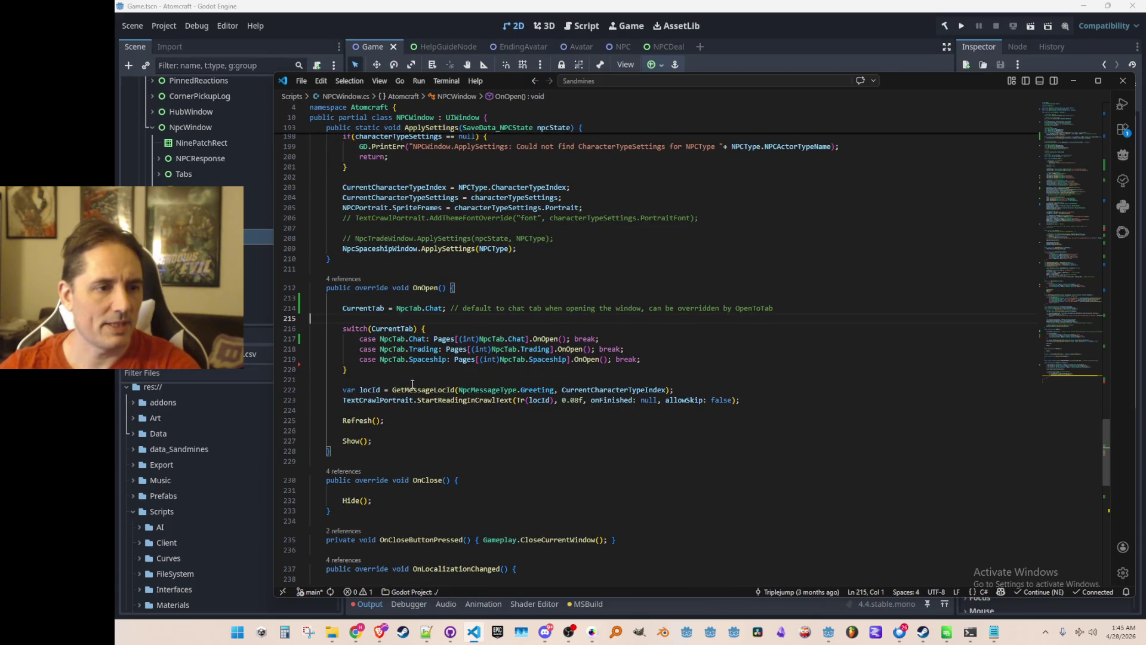
pyautogui.press('Up')
pyautogui.press('Up')
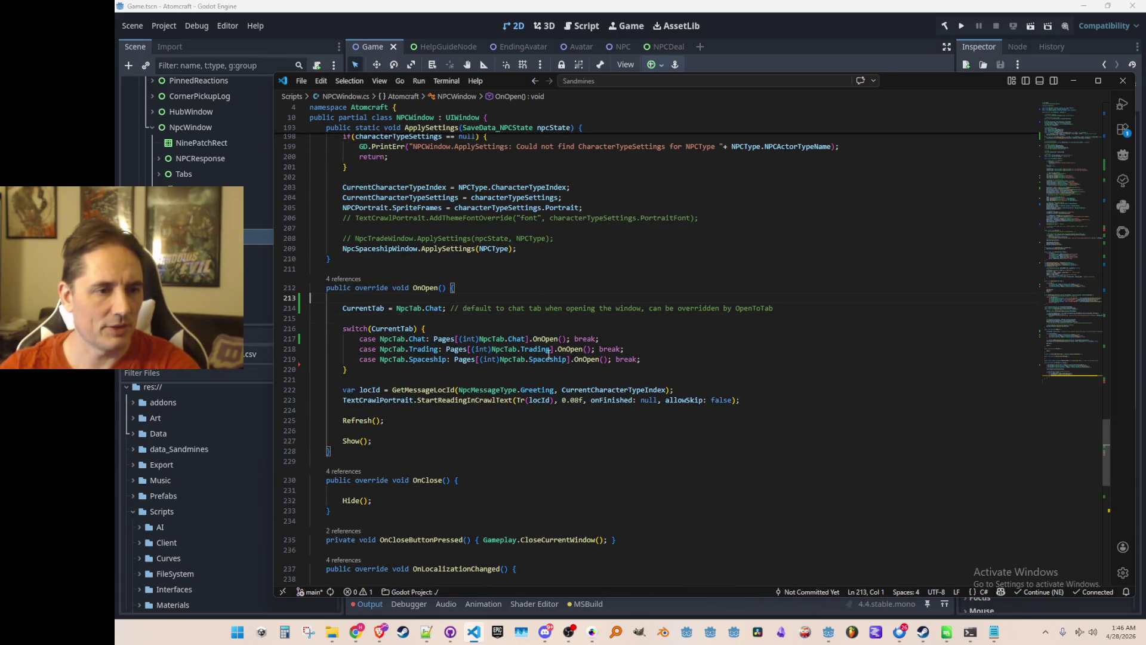
pyautogui.click(574, 358)
pyautogui.press('F12')
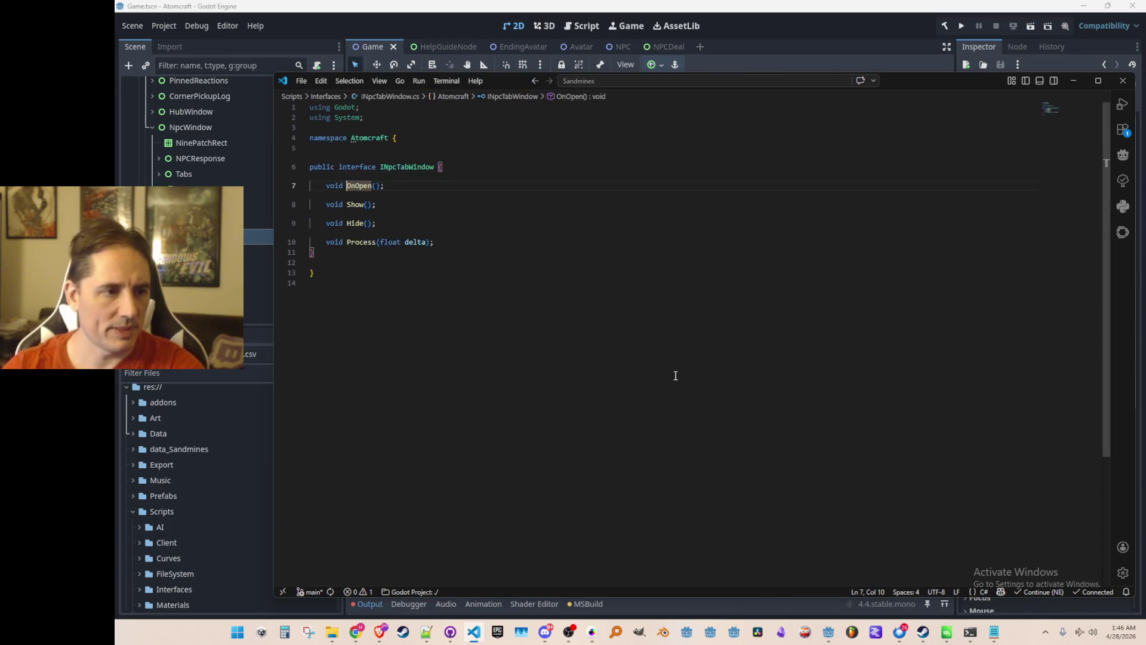
pyautogui.hotkey('alt', 'Left')
pyautogui.press('Up')
pyautogui.press('Up')
pyautogui.press('Up')
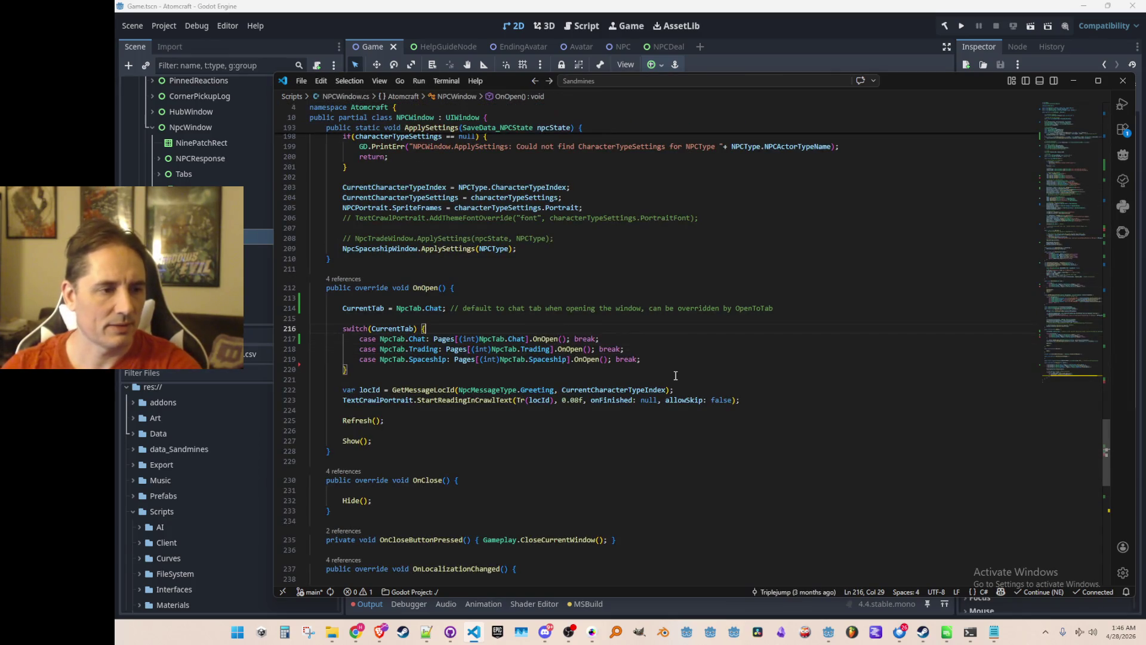
pyautogui.press('Up')
pyautogui.press('Up')
pyautogui.press('Home')
pyautogui.press('Up')
pyautogui.scroll(5, 816, 361)
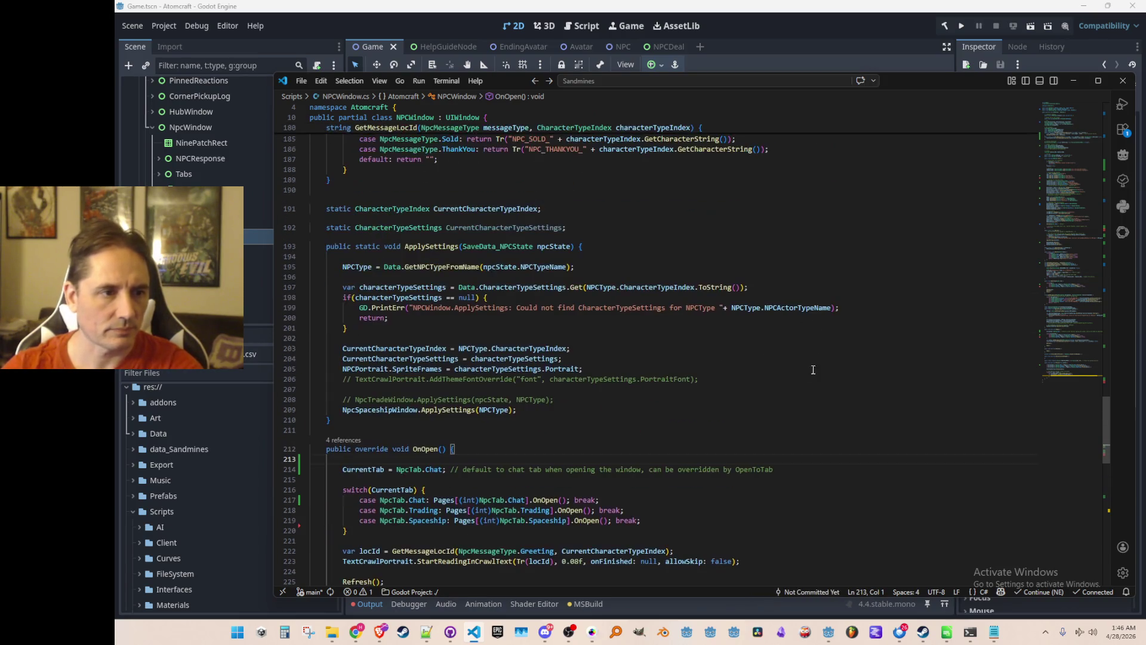
pyautogui.scroll(-3, 815, 361)
# Step: Look up the OpenToTab definition and return to the OnOpen comment that mentions it
pyautogui.hotkey('ctrl', 'f')
pyautogui.write('OpenToTab')
pyautogui.press('Return')
pyautogui.press('Escape')
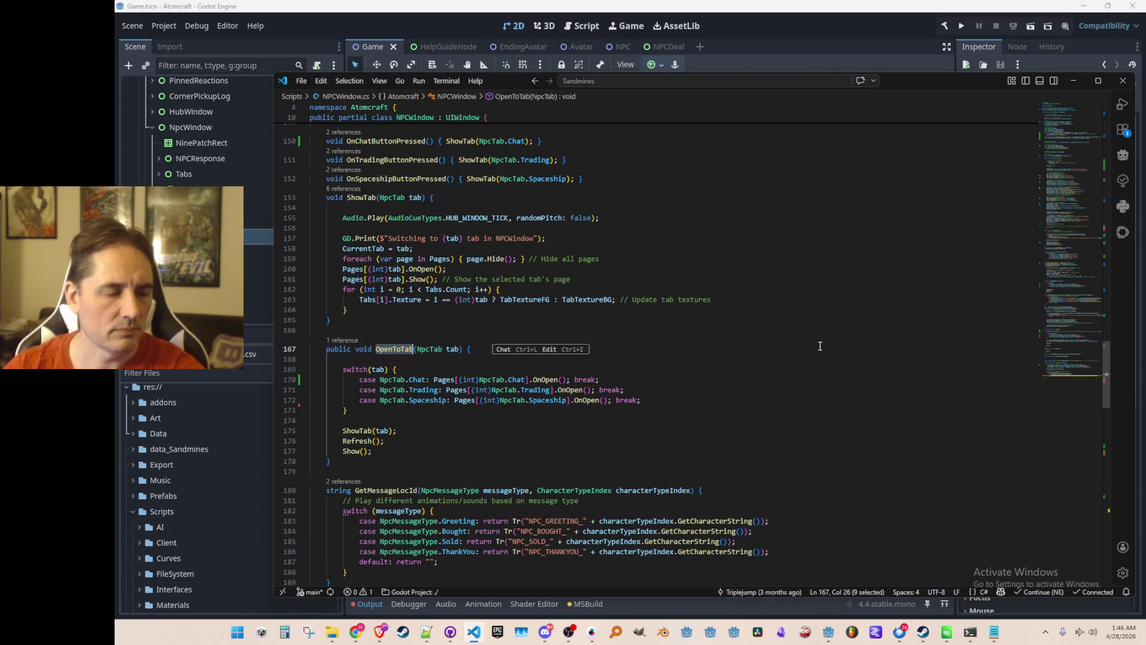
pyautogui.press('Down')
pyautogui.press('Down')
pyautogui.press('Down')
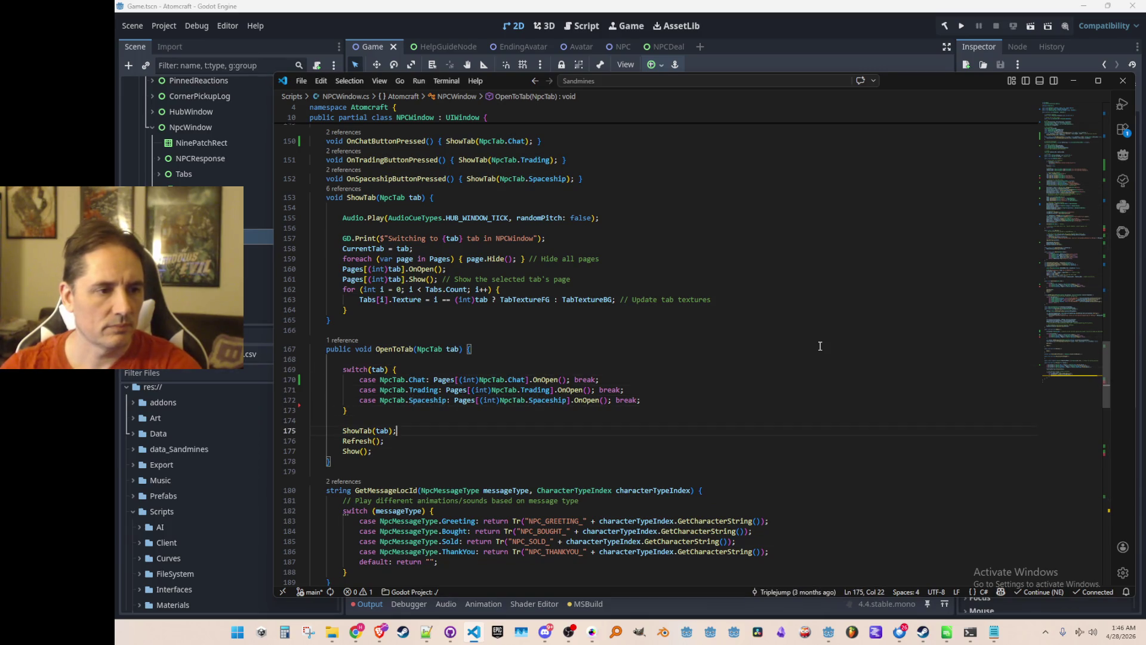
pyautogui.press('Home')
pyautogui.press('Right')
pyautogui.press('Right')
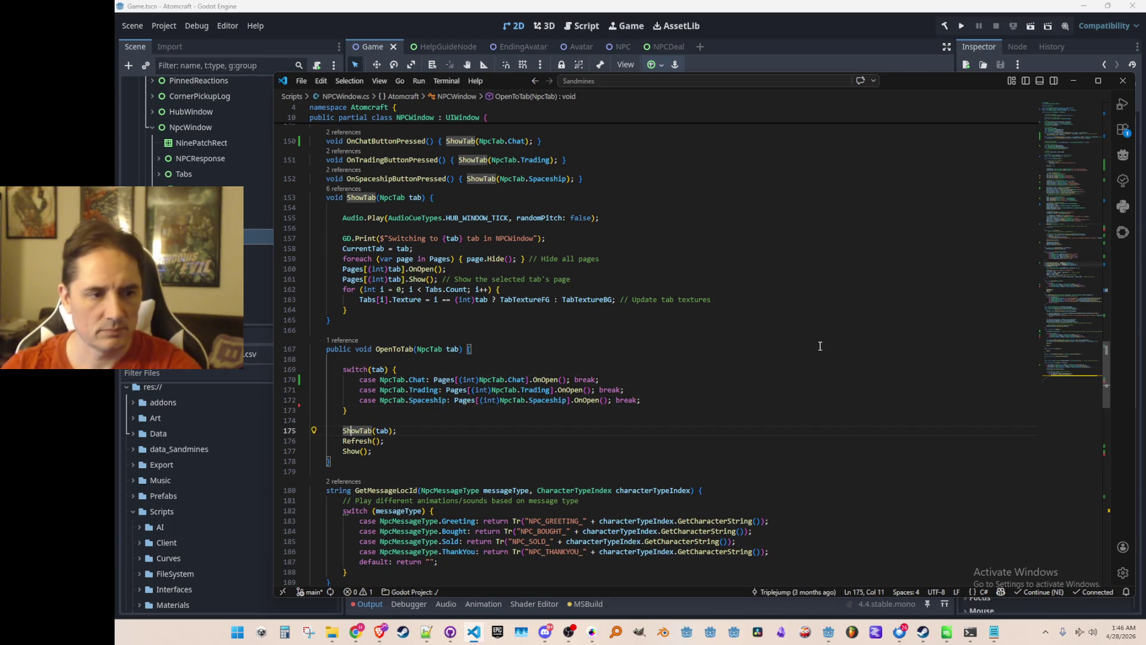
pyautogui.press('F3')
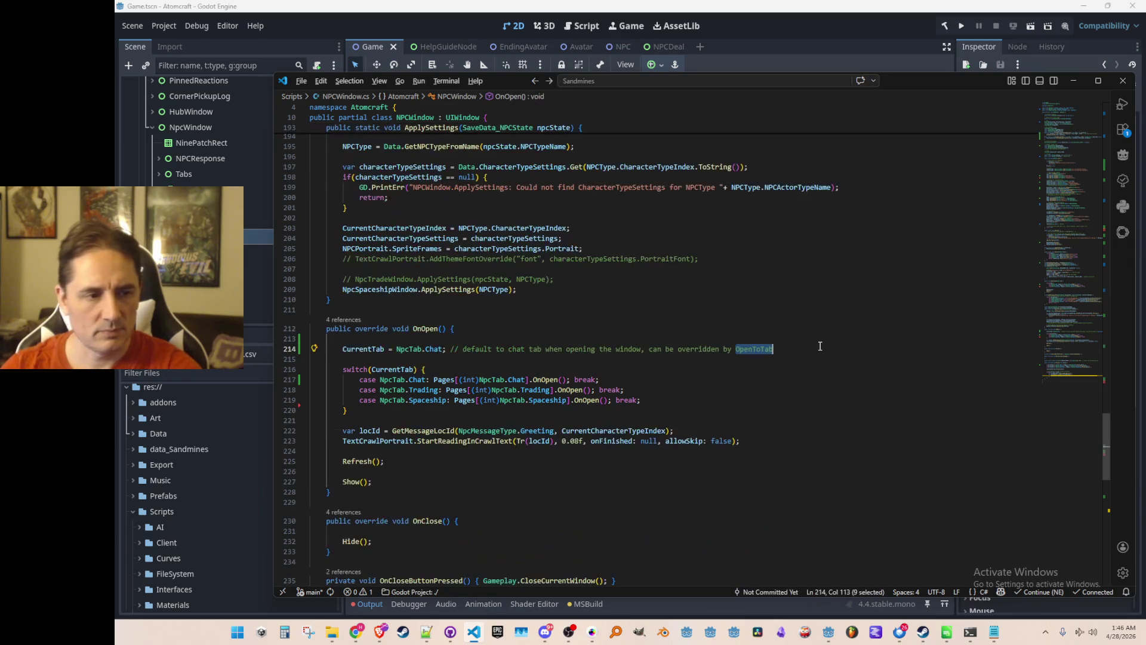
# Step: Delete the CurrentTab = NpcTab.Chat line and try an OpenToTab(CurrentTab) call instead
pyautogui.hotkey('ctrl', 'l')
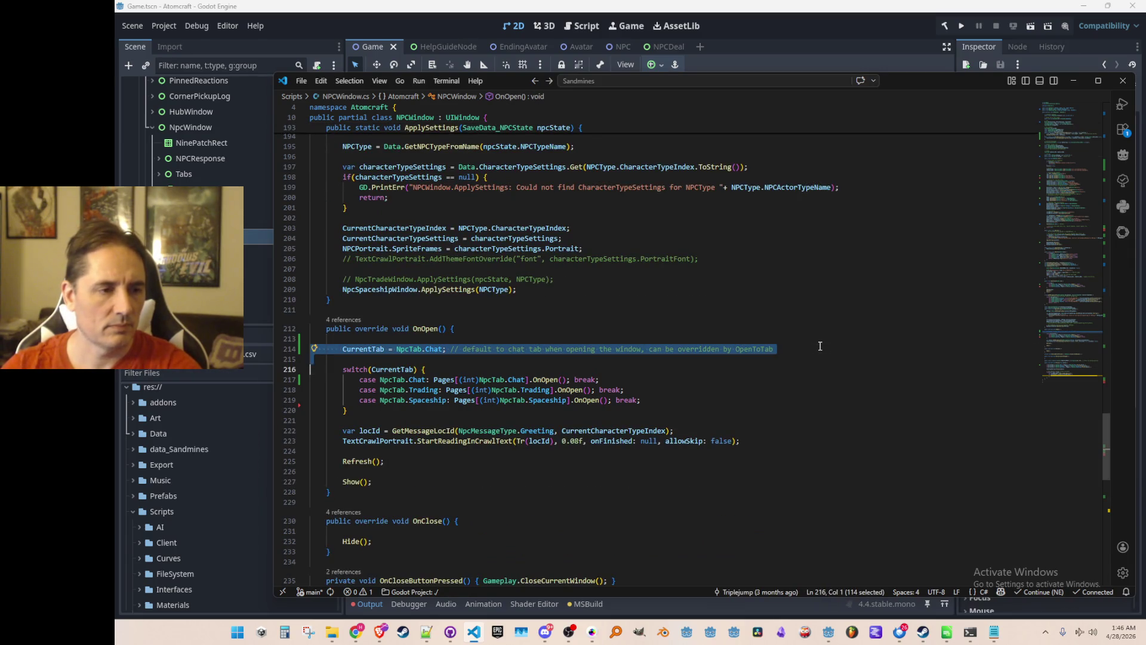
pyautogui.press('BackSpace')
pyautogui.press('BackSpace')
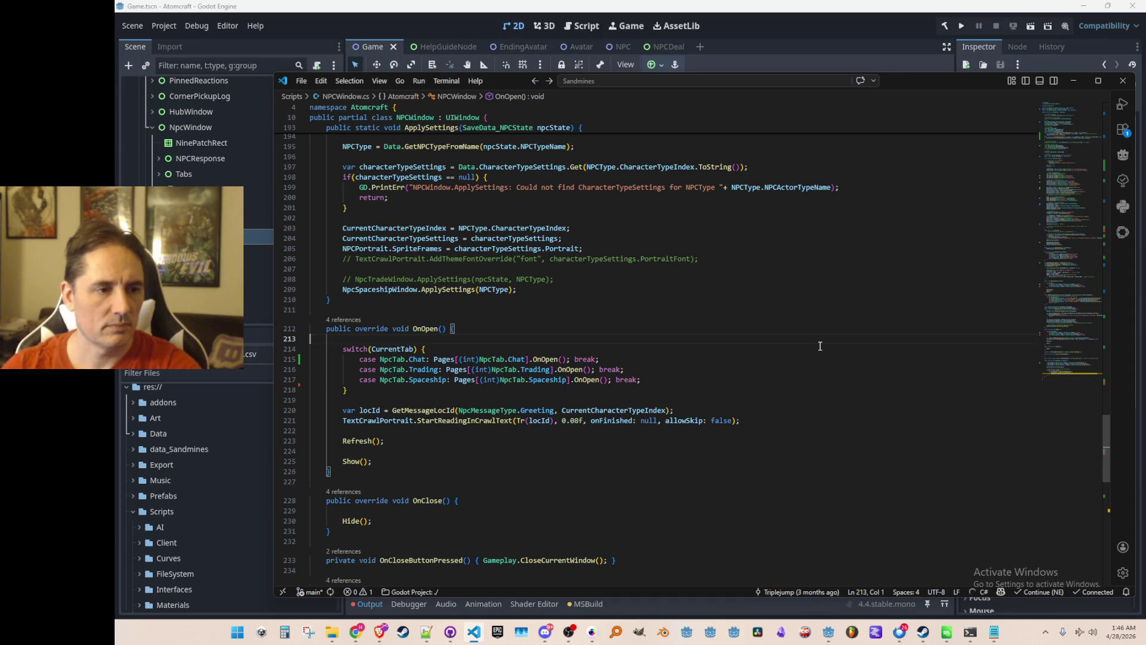
pyautogui.press('Left')
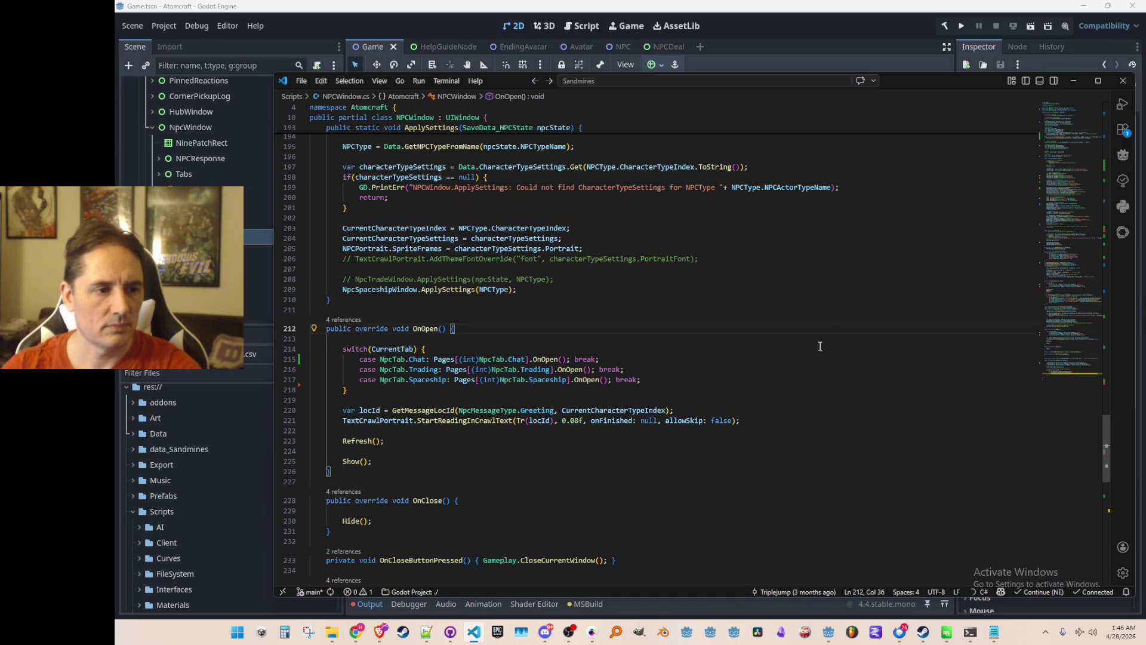
pyautogui.press('Return')
pyautogui.press('Return')
pyautogui.write('pen')
pyautogui.press('Tab')
pyautogui.press('Home')
pyautogui.hotkey('ctrl', 'Right')
pyautogui.press('F12')
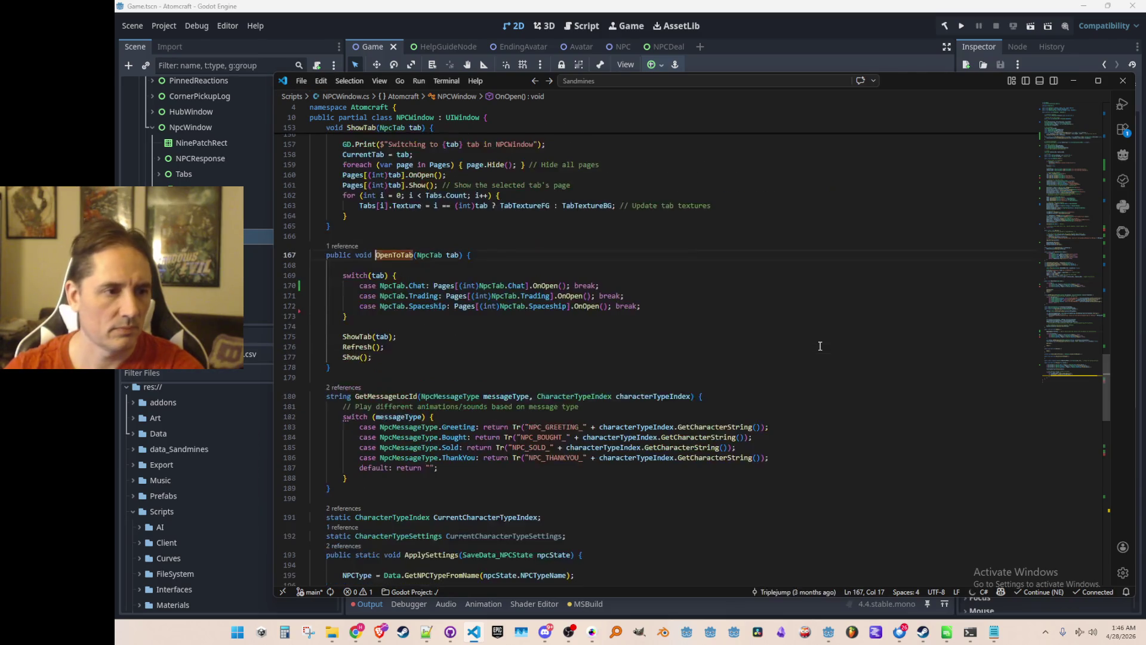
# Step: Review the OpenToTab definition, then undo the OpenToTab call back in OnOpen
pyautogui.scroll(-2, 820, 346)
pyautogui.scroll(2, 809, 332)
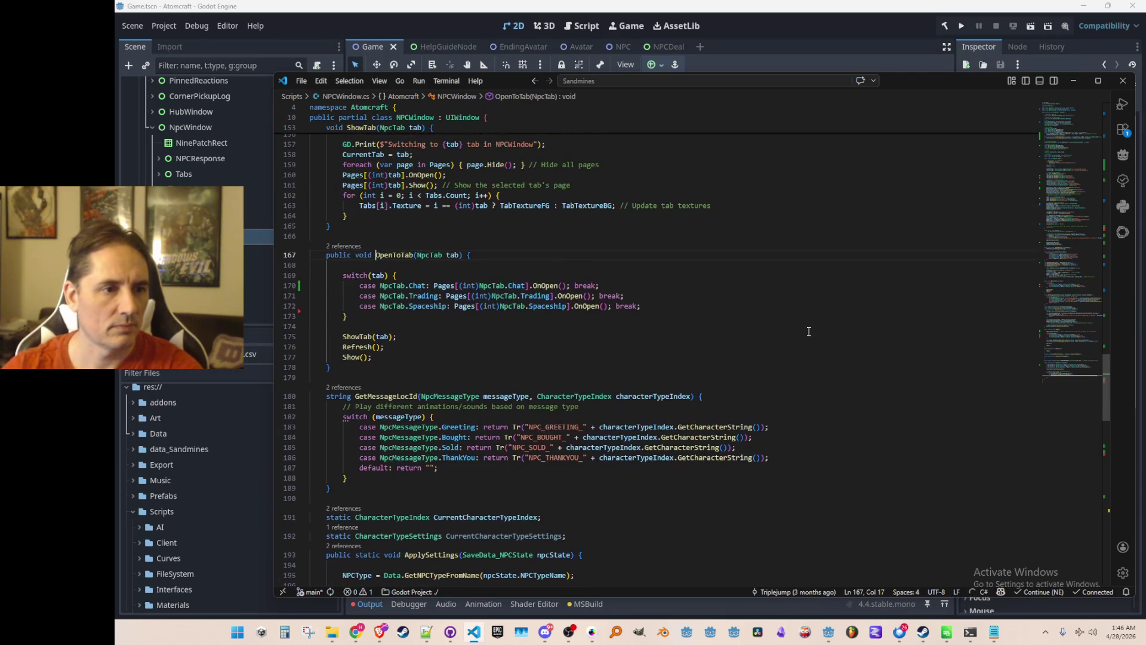
pyautogui.hotkey('ctrl', 'z')
pyautogui.hotkey('ctrl', 'z')
pyautogui.hotkey('ctrl', 'z')
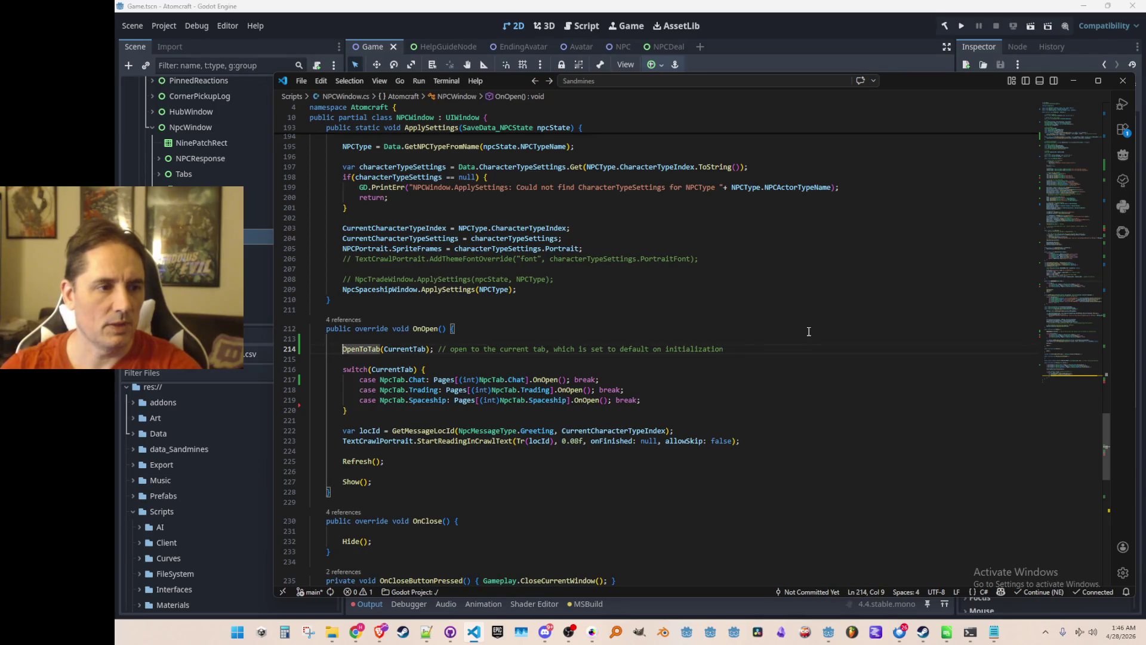
pyautogui.press('Up')
pyautogui.press('Up')
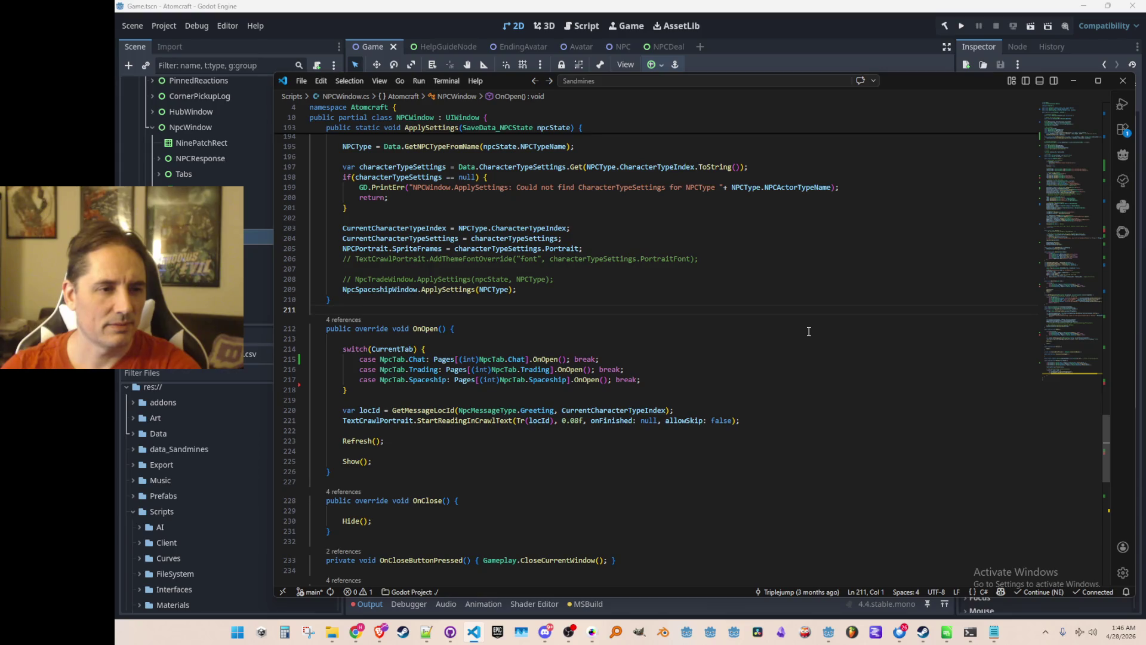
pyautogui.hotkey('ctrl', 'z')
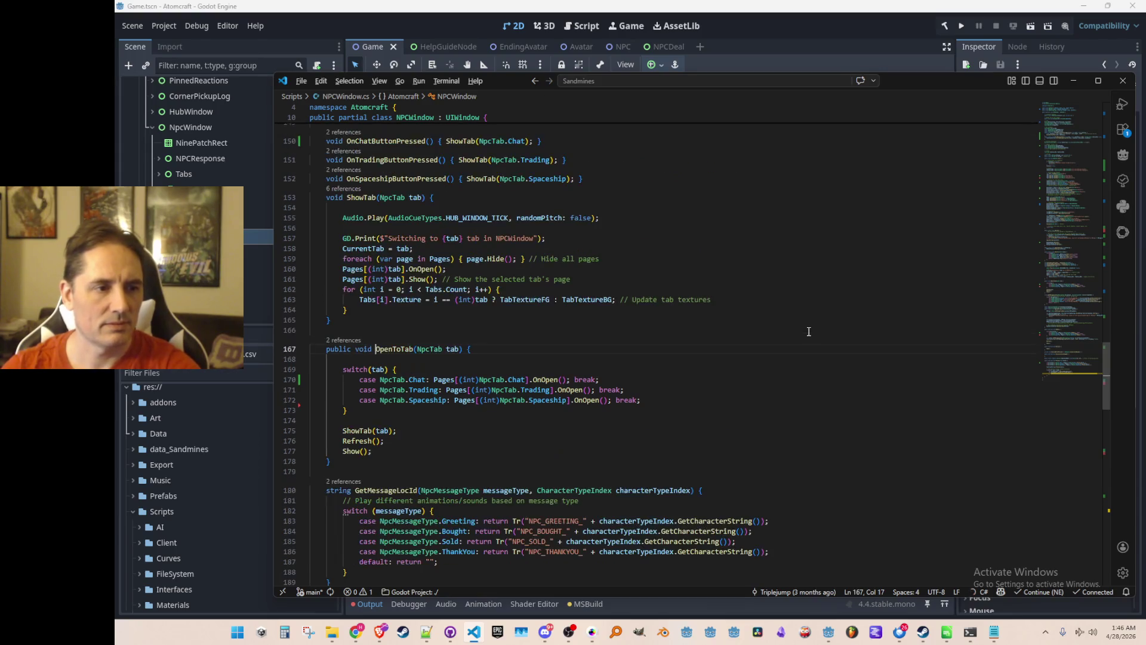
pyautogui.hotkey('ctrl', 'z')
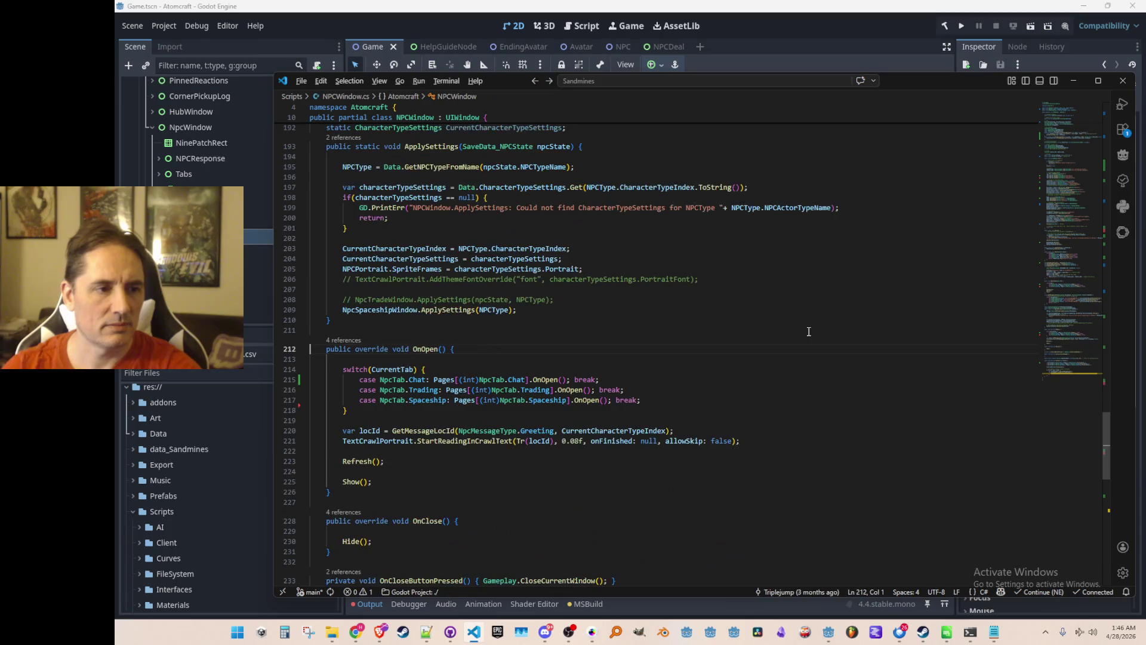
# Step: Insert ShowTab(CurrentTab) with the comment 'show the current tab (defaults to chat)'
pyautogui.press('End')
pyautogui.press('Return')
pyautogui.press('Return')
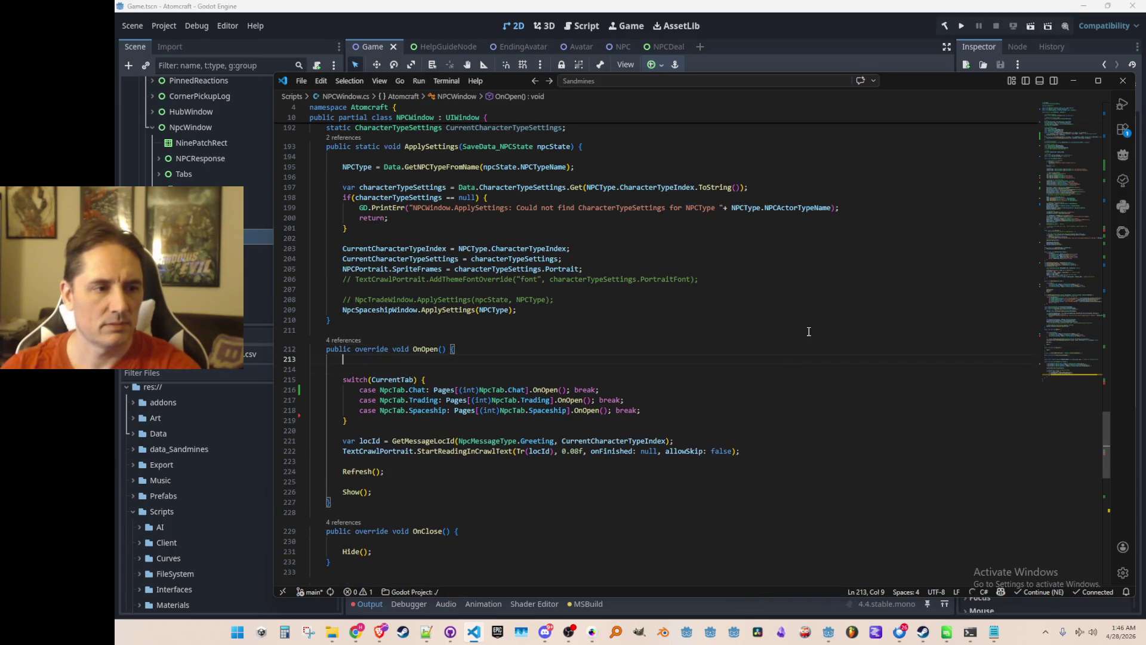
pyautogui.write('S')
pyautogui.write('b')
pyautogui.press('Tab')
pyautogui.press('Up')
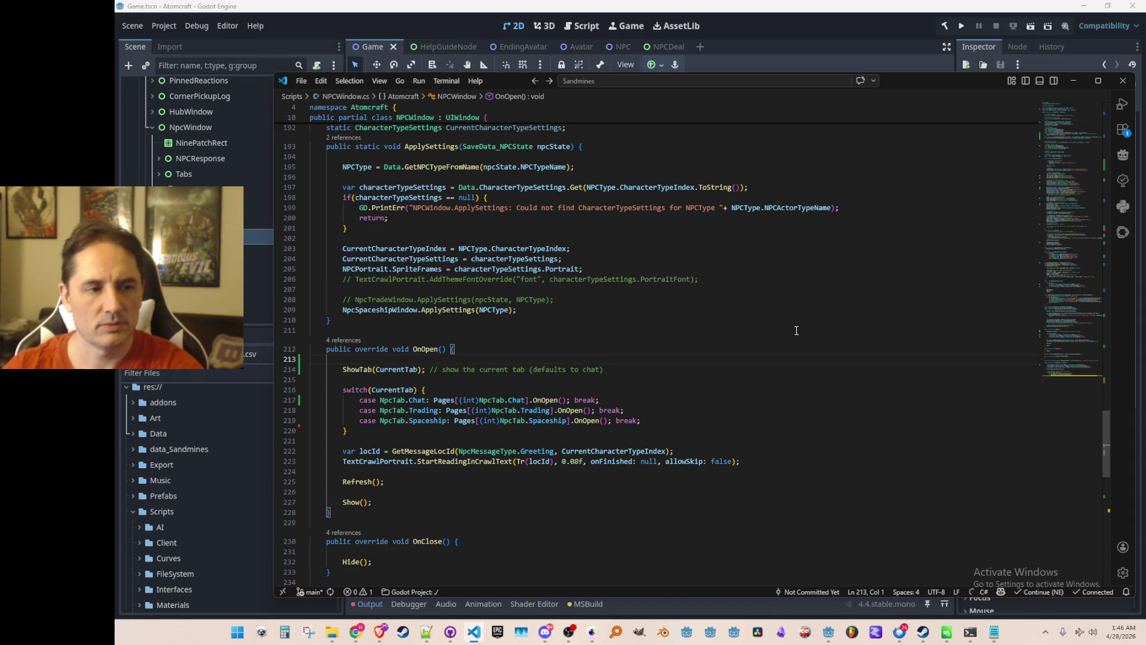
# Step: Glance at Godot, then inspect the ShowTab definition and return to OnOpen
pyautogui.click(944, 27)
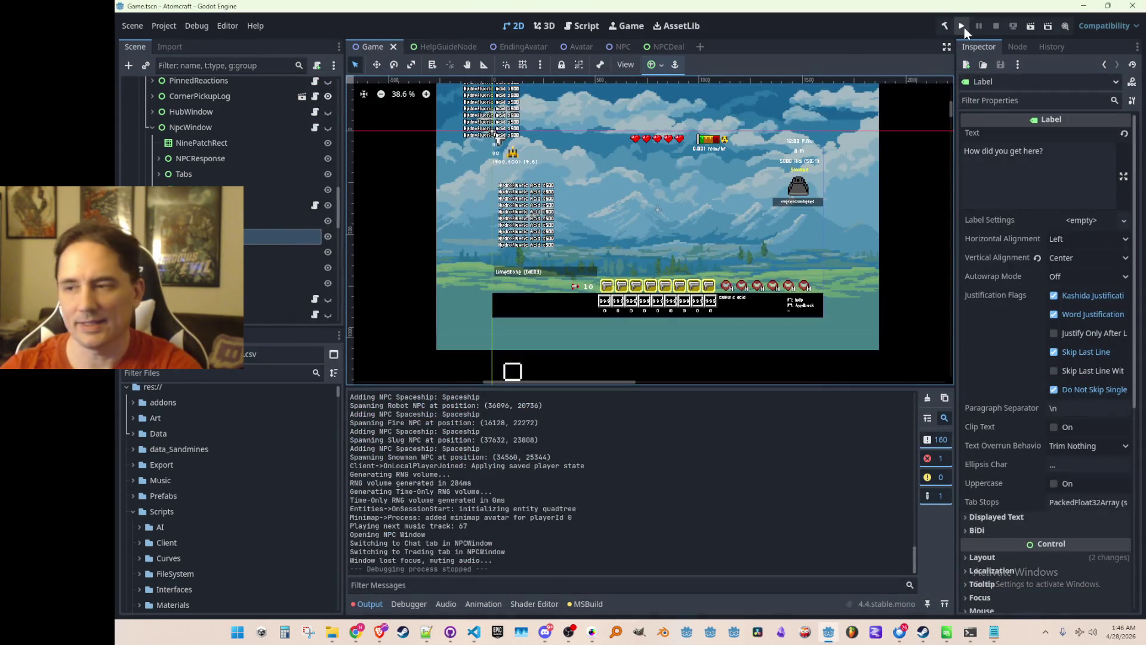
pyautogui.hotkey('alt', 'Tab')
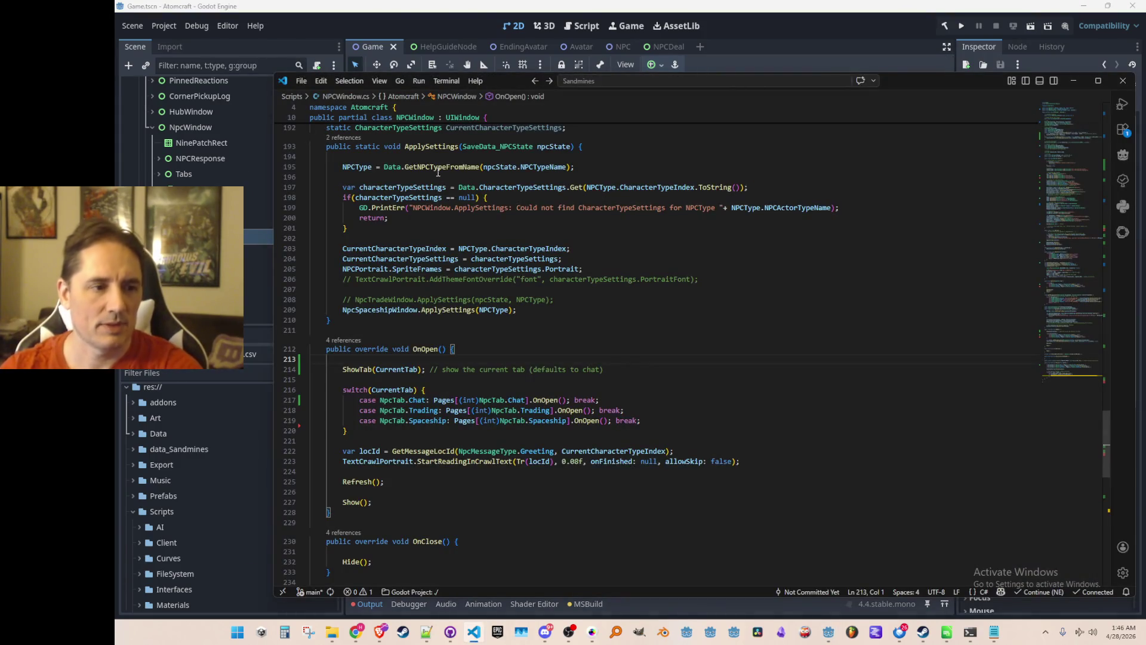
pyautogui.click(359, 371)
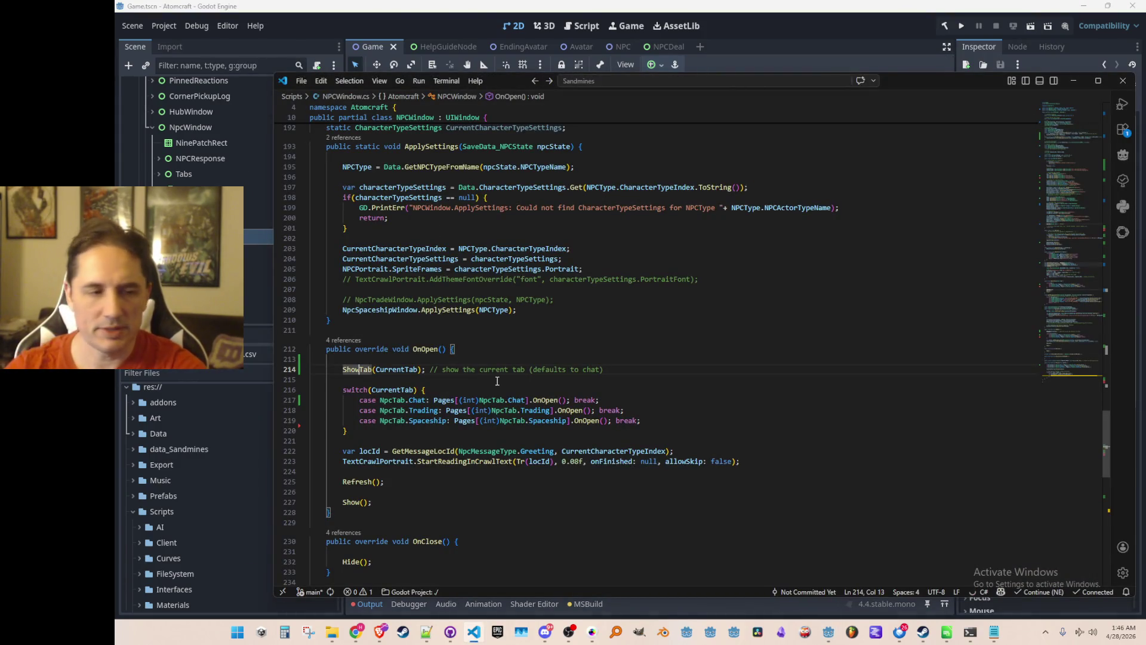
pyautogui.press('F12')
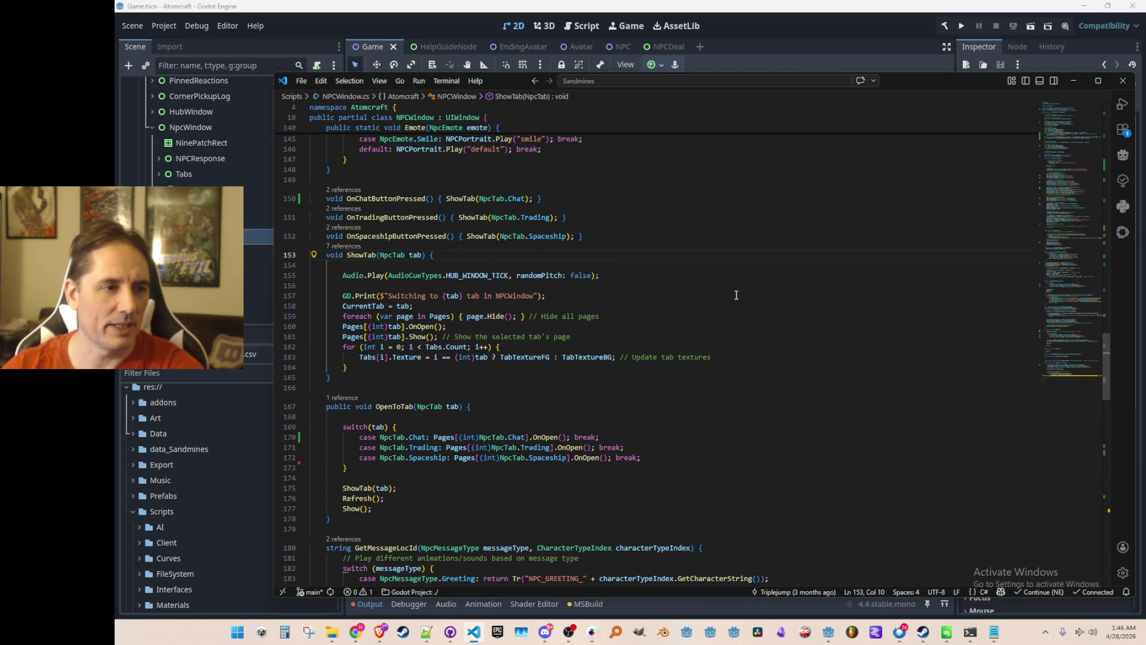
pyautogui.hotkey('alt', 'Left')
pyautogui.hotkey('alt', 'Right')
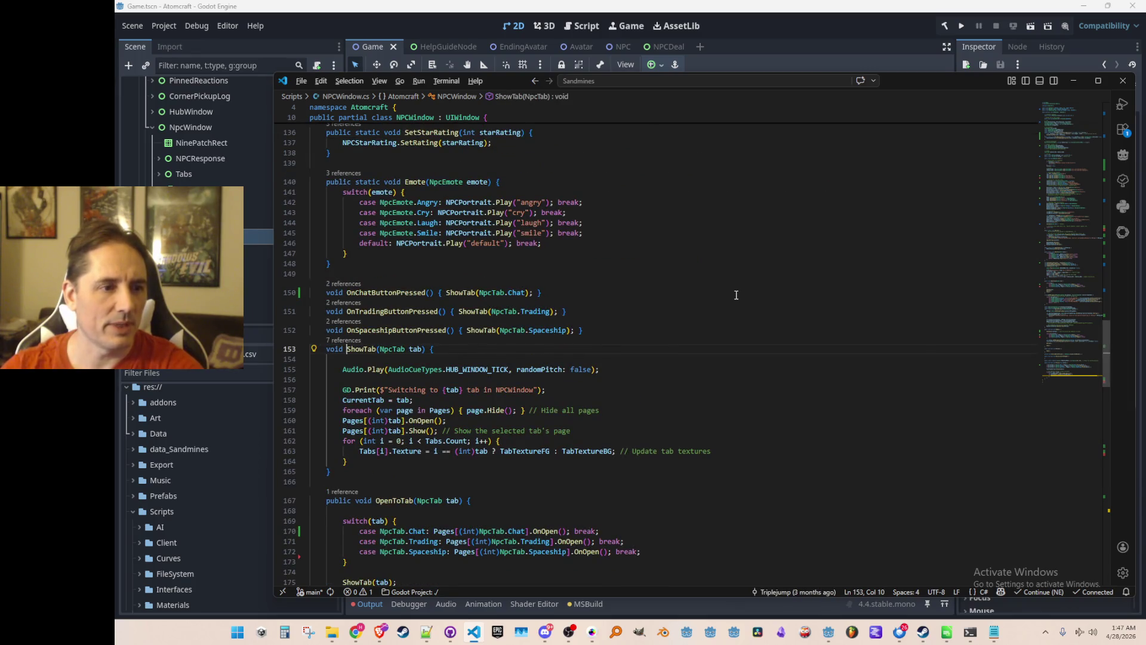
pyautogui.hotkey('alt', 'Left')
# Step: Select and delete the CurrentTab switch block that called each page's OnOpen
pyautogui.press('Down')
pyautogui.press('Down')
pyautogui.press('Home')
pyautogui.press('Home')
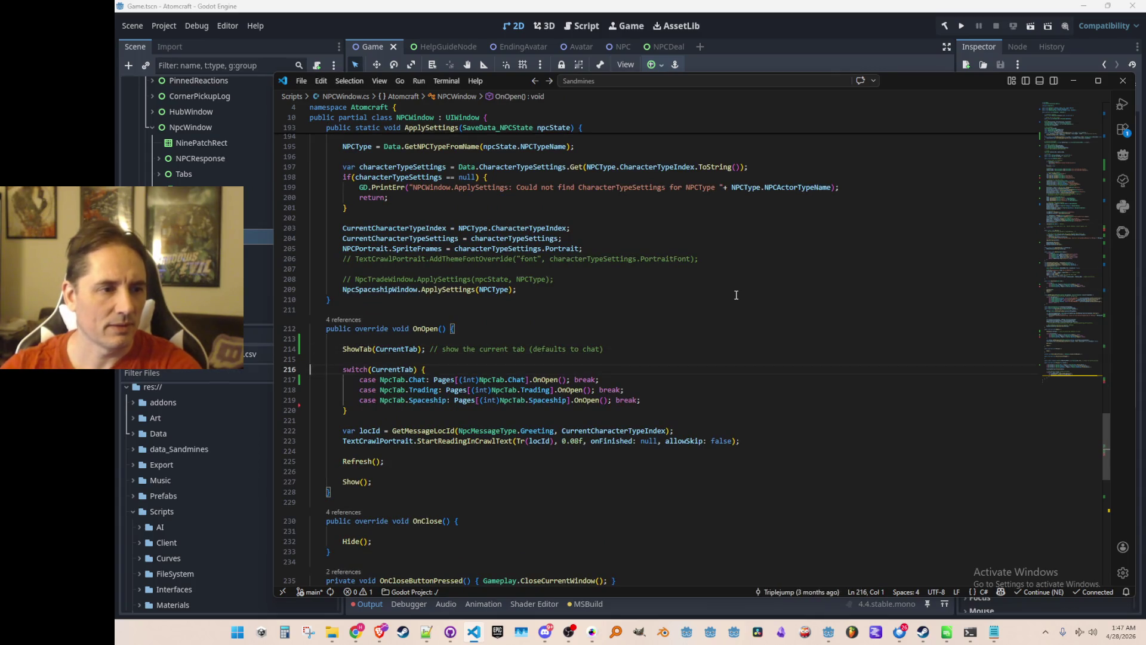
pyautogui.hotkey('shift', 'Down')
pyautogui.hotkey('shift', 'Down')
pyautogui.hotkey('shift', 'Down')
pyautogui.hotkey('shift', 'Down')
pyautogui.hotkey('shift', 'Down')
pyautogui.press('Delete')
pyautogui.press('Up')
pyautogui.press('Up')
pyautogui.press('Up')
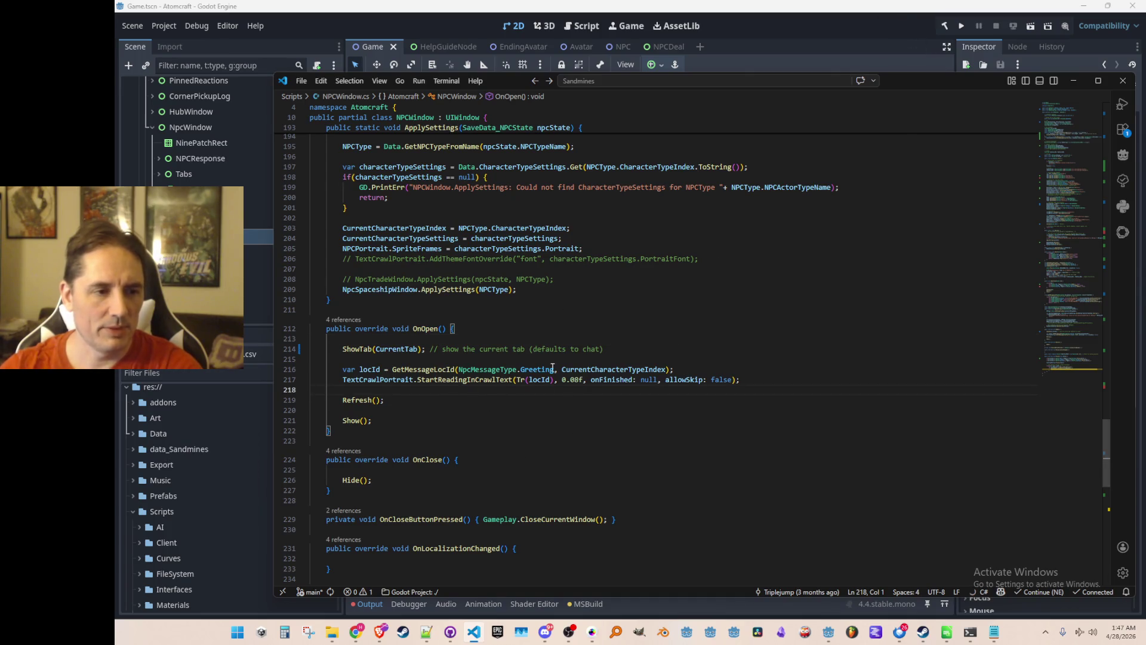
# Step: Open a new line above the old crawl-text greeting call
pyautogui.click(476, 379)
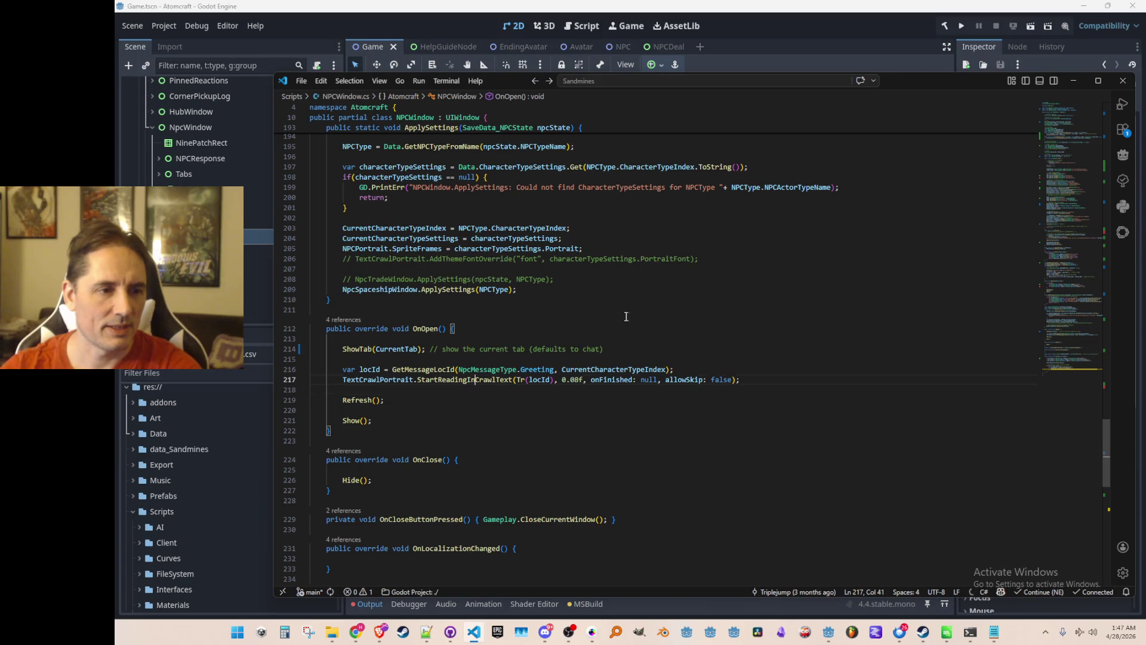
pyautogui.write('Fixed')
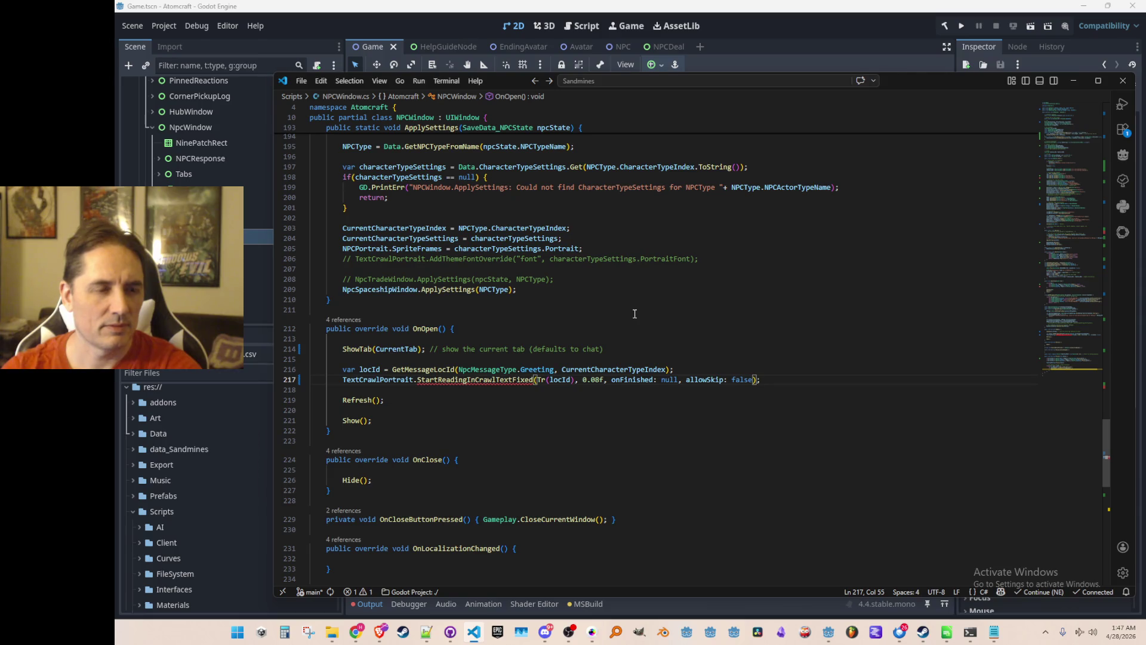
pyautogui.press('Left')
pyautogui.press('Left')
pyautogui.hotkey('ctrl', 'Delete')
pyautogui.press('Return')
pyautogui.write('Start')
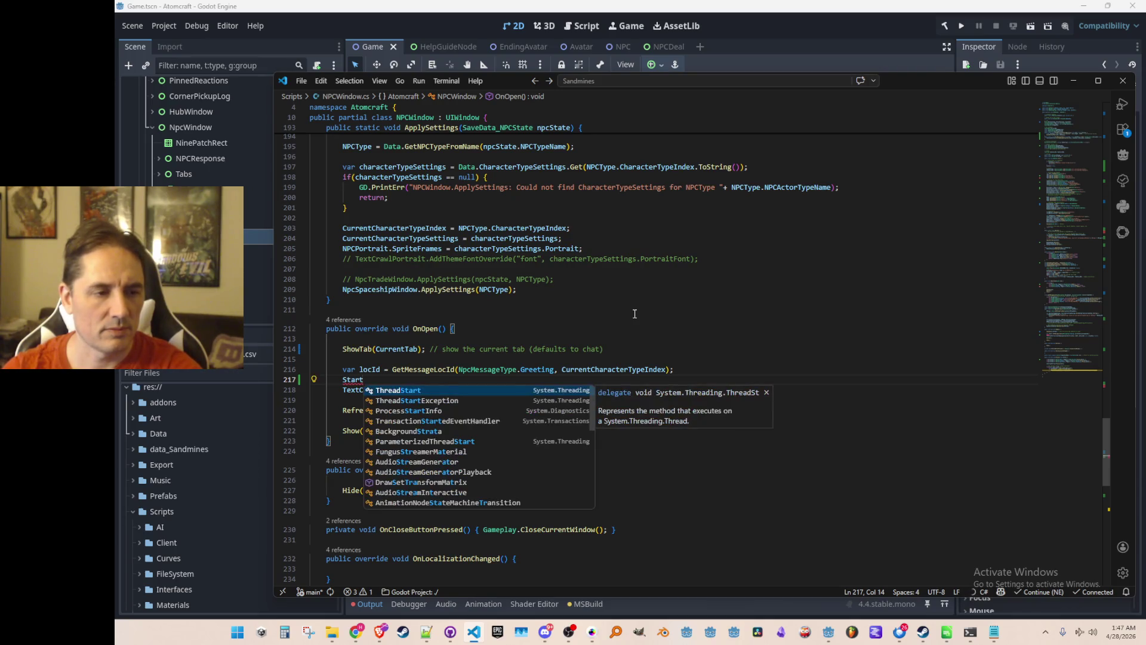
pyautogui.write('R')
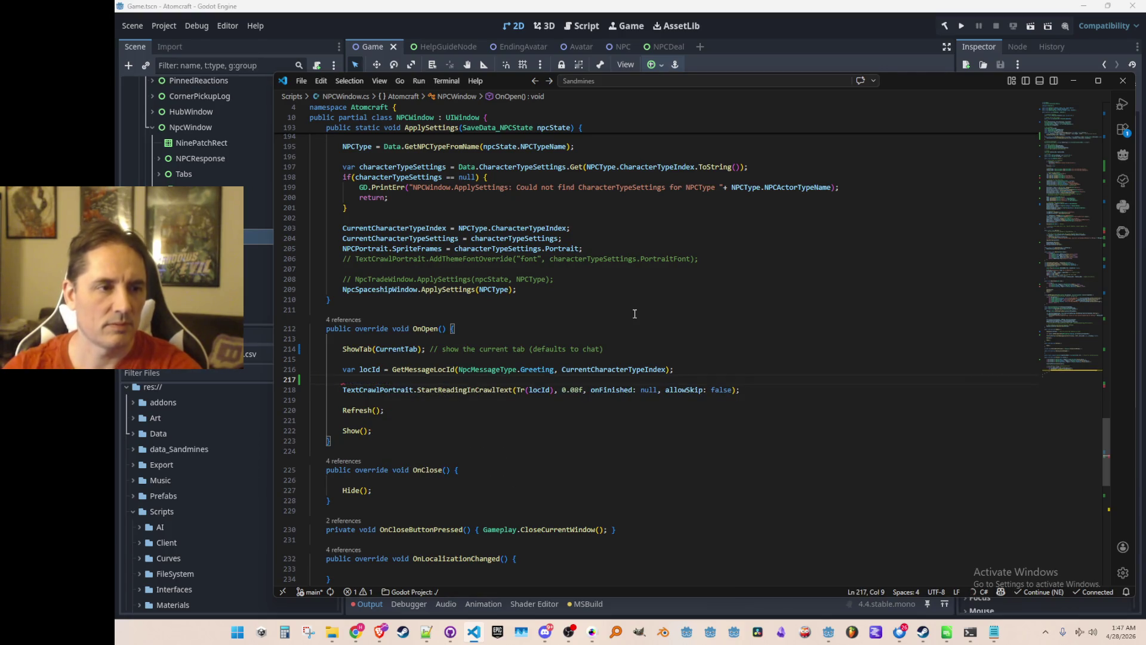
# Step: Copy WritePortraitTextFixedDuration from the top of the file and paste it on the new line
pyautogui.hotkey('ctrl', 'p')
pyautogui.press('Escape')
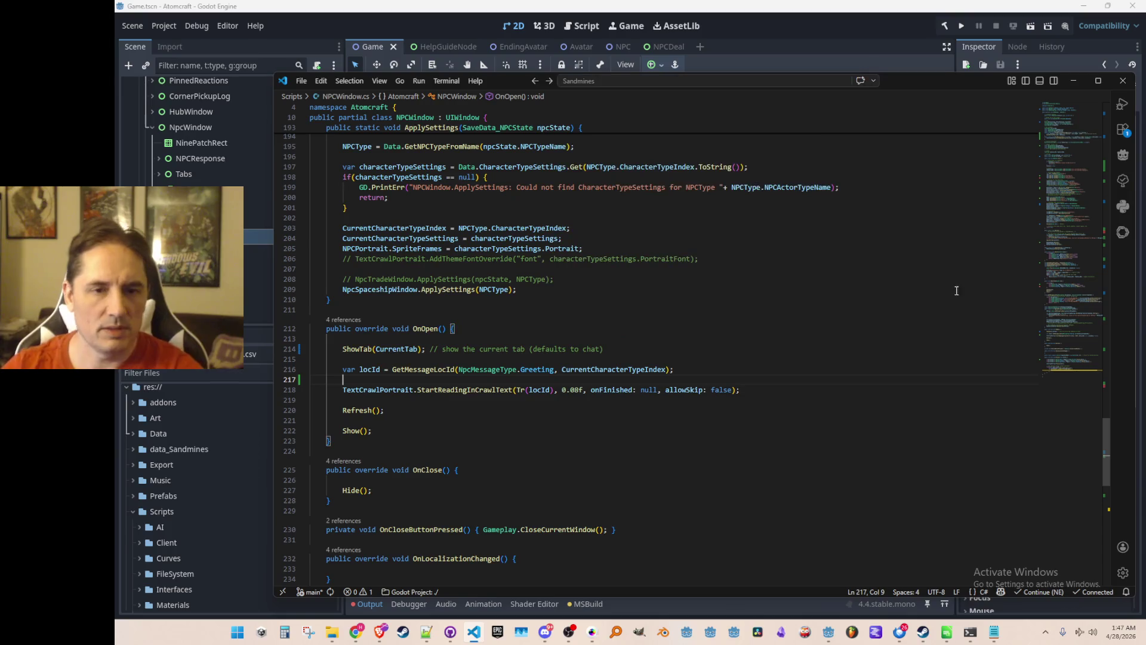
pyautogui.click(1059, 135)
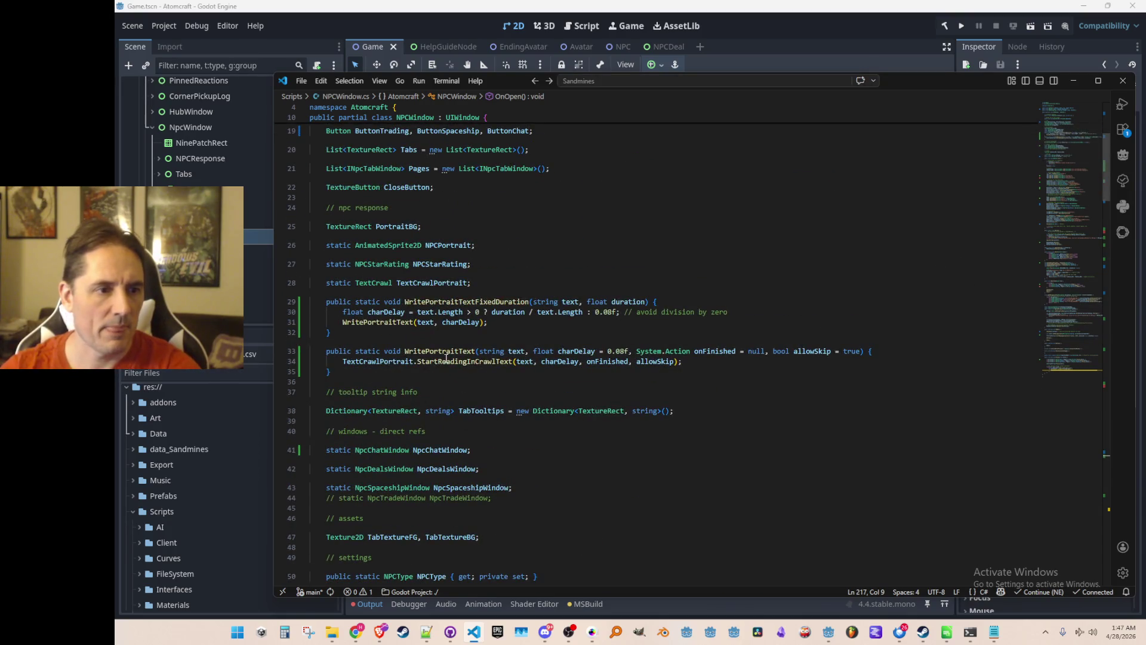
pyautogui.doubleClick(466, 301)
pyautogui.hotkey('ctrl', 'c')
pyautogui.hotkey('alt', 'Left')
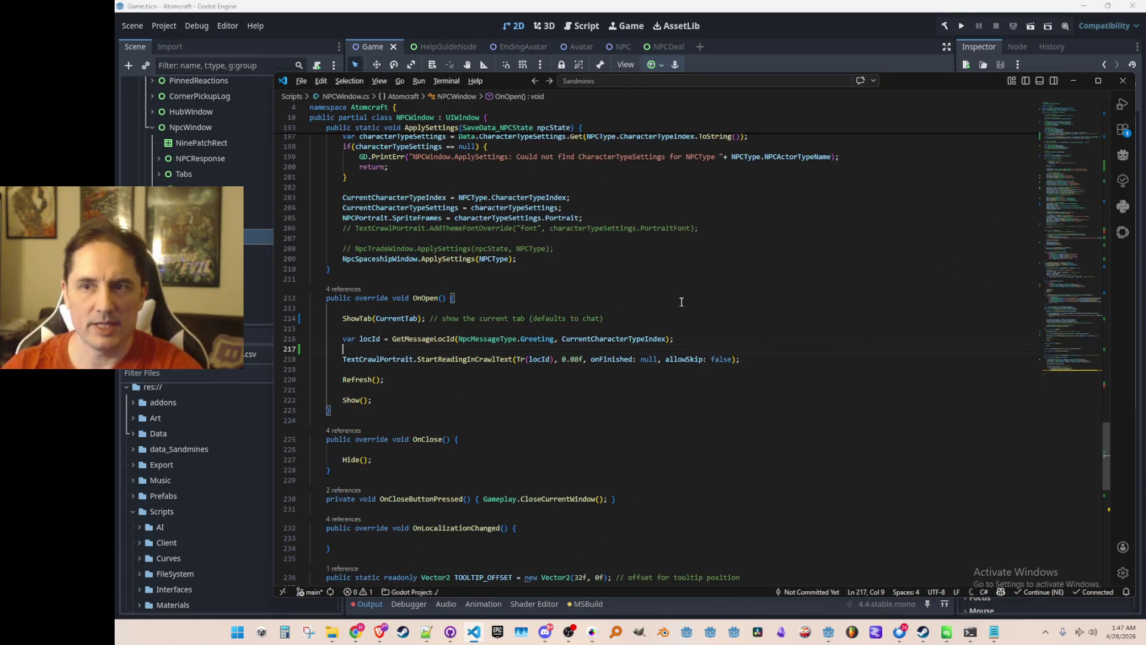
pyautogui.hotkey('ctrl', 'v')
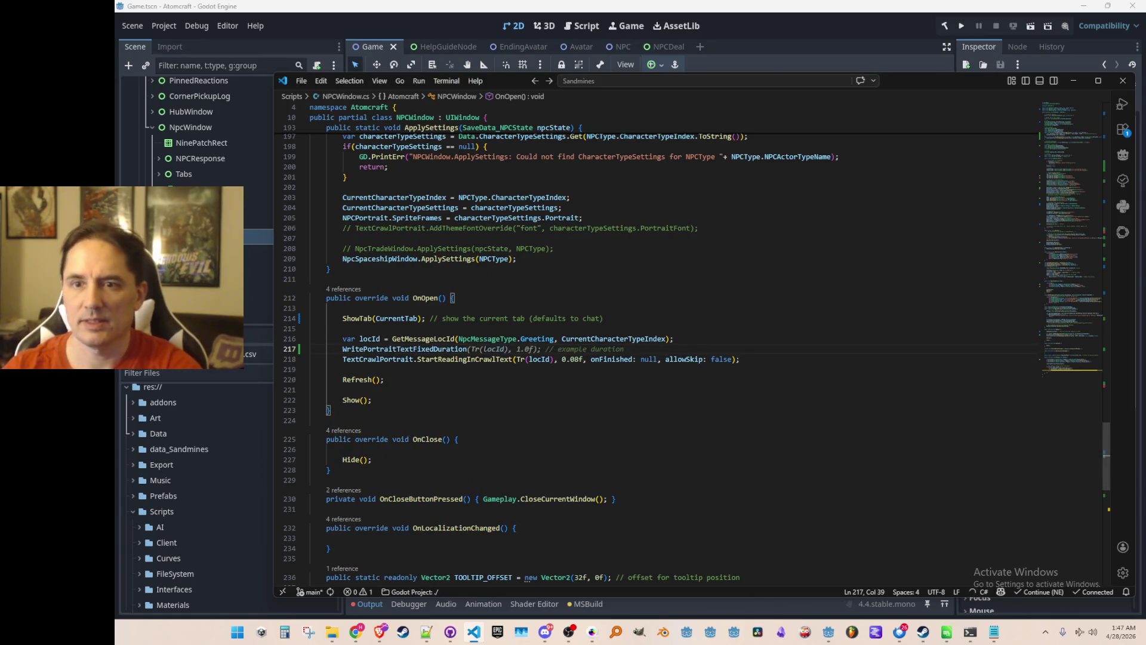
pyautogui.hotkey('alt', 'Tab')
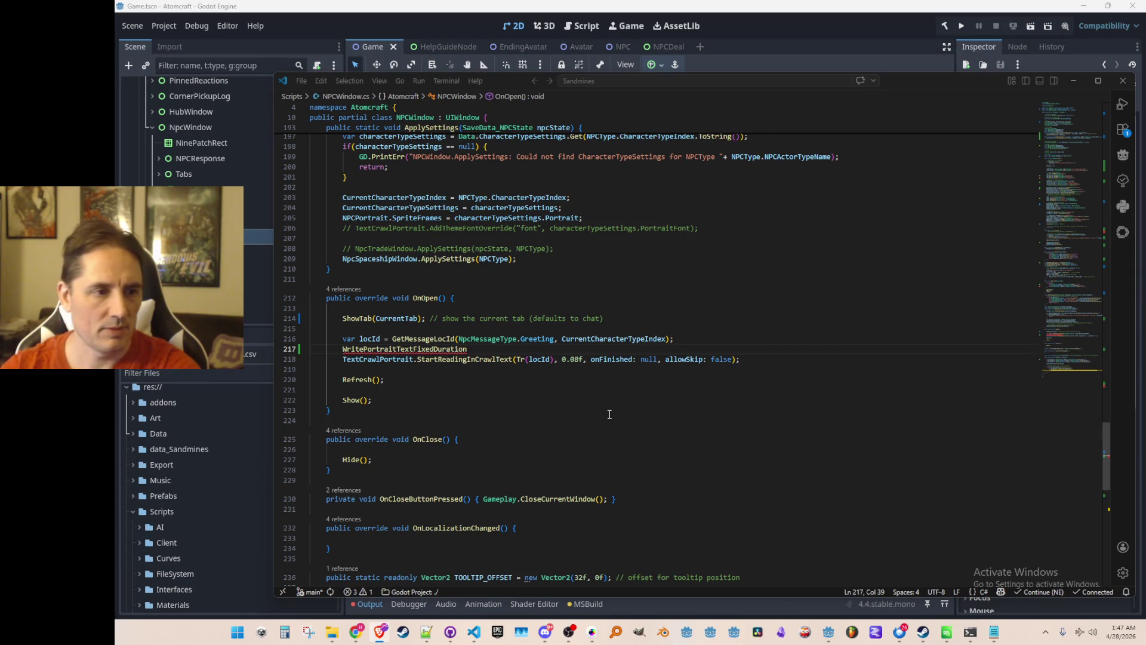
# Step: Complete the greeting as WritePortraitTextFixedDuration(Tr(locId), 1.0f)
pyautogui.click(606, 359)
pyautogui.press('Home')
pyautogui.hotkey('ctrl', 'Right')
pyautogui.hotkey('ctrl', 'Right')
pyautogui.hotkey('ctrl', 'Right')
pyautogui.press('Right')
pyautogui.hotkey('ctrl', 'shift', 'Right')
pyautogui.hotkey('ctrl', 'shift', 'Right')
pyautogui.hotkey('ctrl', 'shift', 'Right')
pyautogui.hotkey('ctrl', 'c')
pyautogui.press('Up')
pyautogui.write('(')
pyautogui.hotkey('ctrl', 'v')
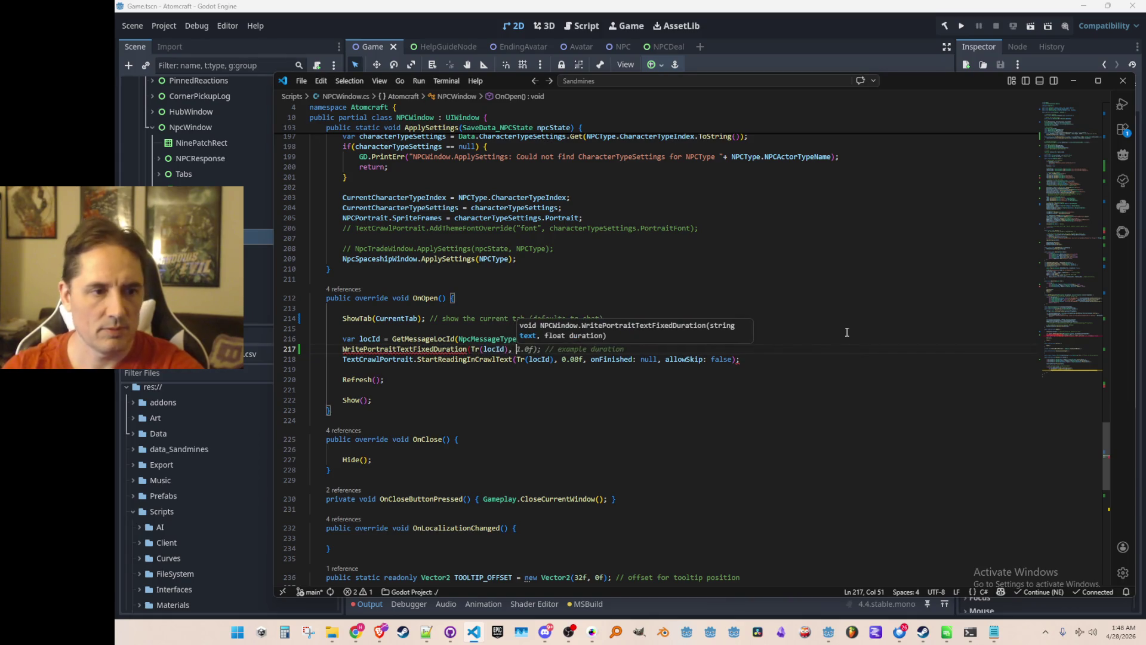
pyautogui.press('Tab')
# Step: Comment out the old StartReadingInCrawlText call, drop the trailing comment, and run the game in Godot
pyautogui.press('Down')
pyautogui.press('Home')
pyautogui.press('Home')
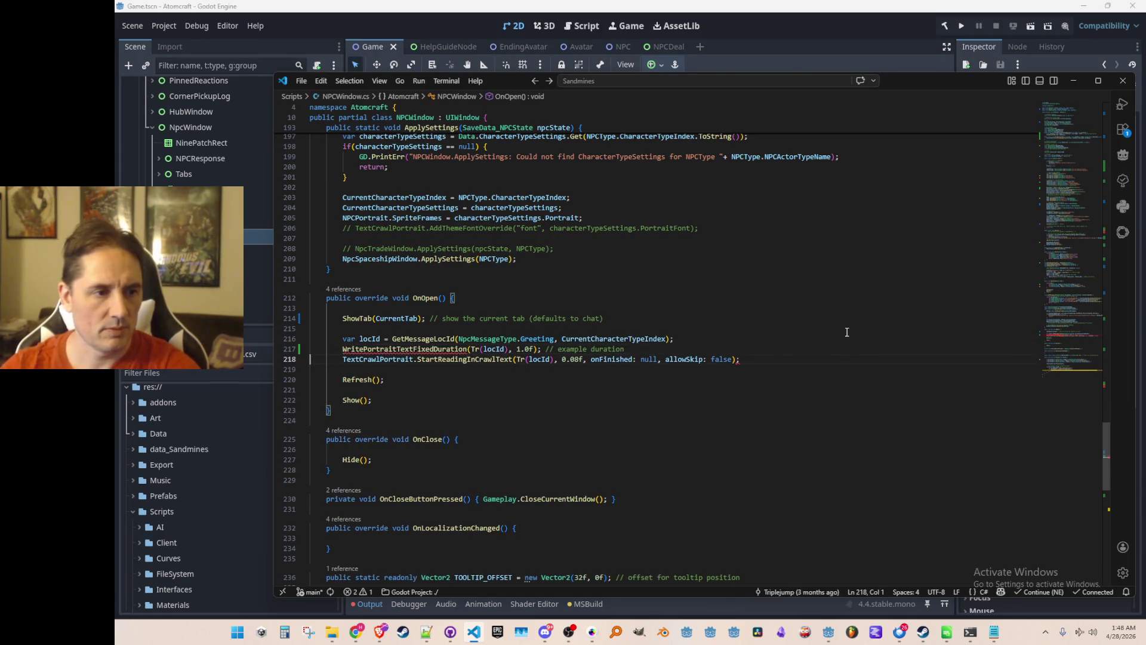
pyautogui.hotkey('shift', 'Down')
pyautogui.hotkey('ctrl', '/')
pyautogui.press('Up')
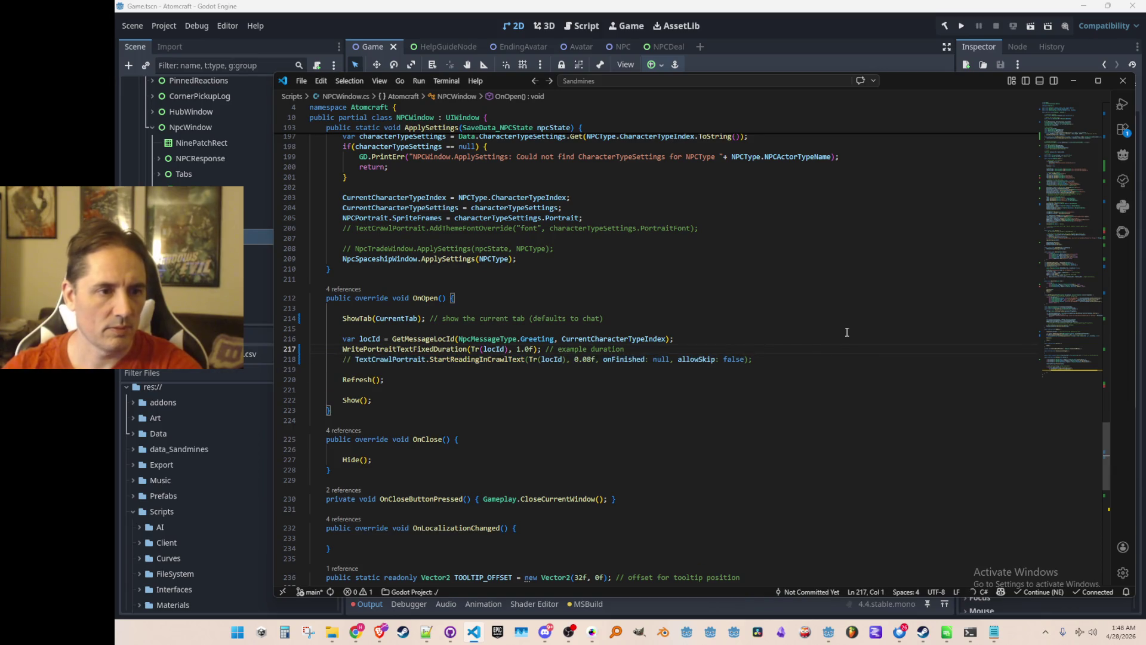
pyautogui.press('End')
pyautogui.hotkey('ctrl', 'shift', 'Left')
pyautogui.hotkey('ctrl', 'shift', 'Left')
pyautogui.hotkey('ctrl', 'shift', 'Left')
pyautogui.press('BackSpace')
pyautogui.press('BackSpace')
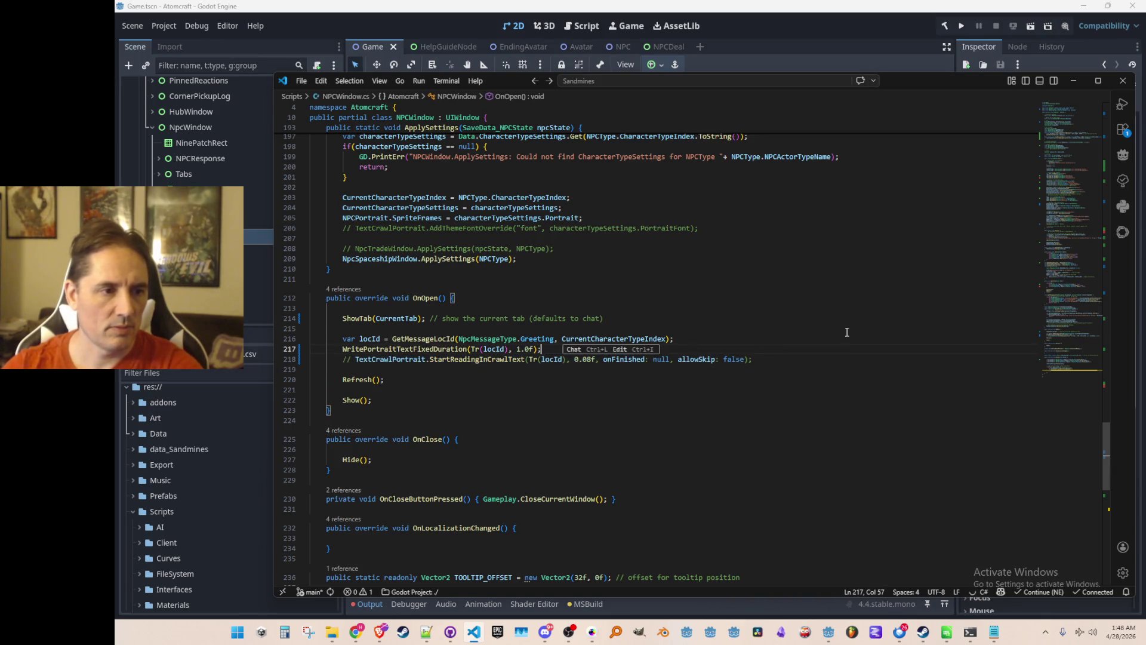
pyautogui.click(816, 27)
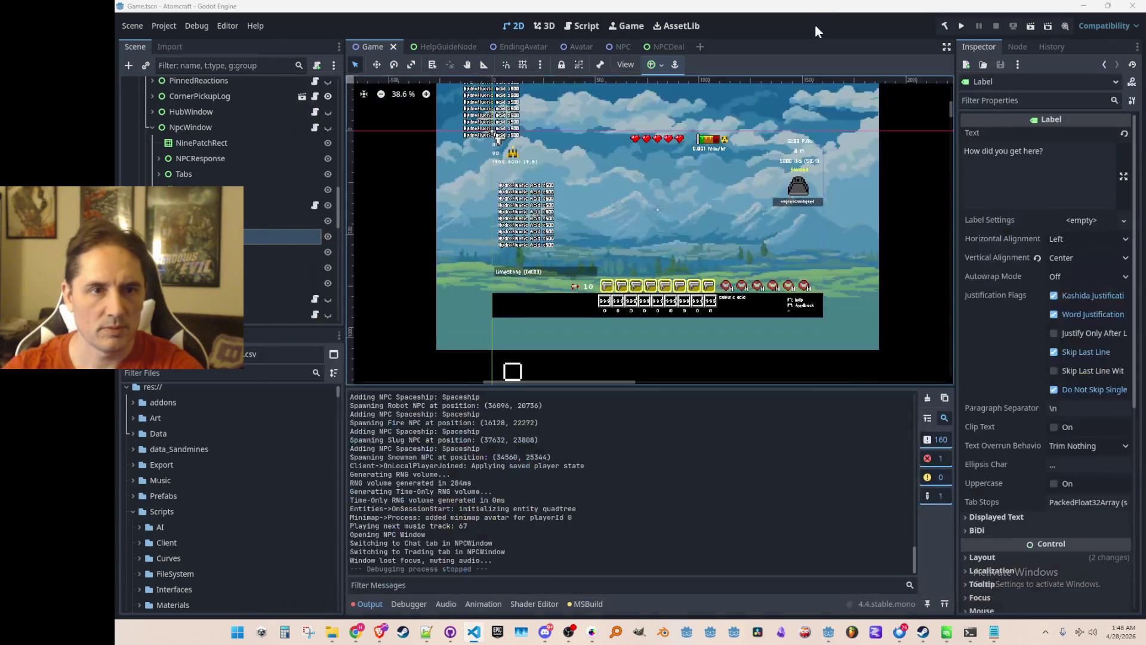
pyautogui.click(961, 26)
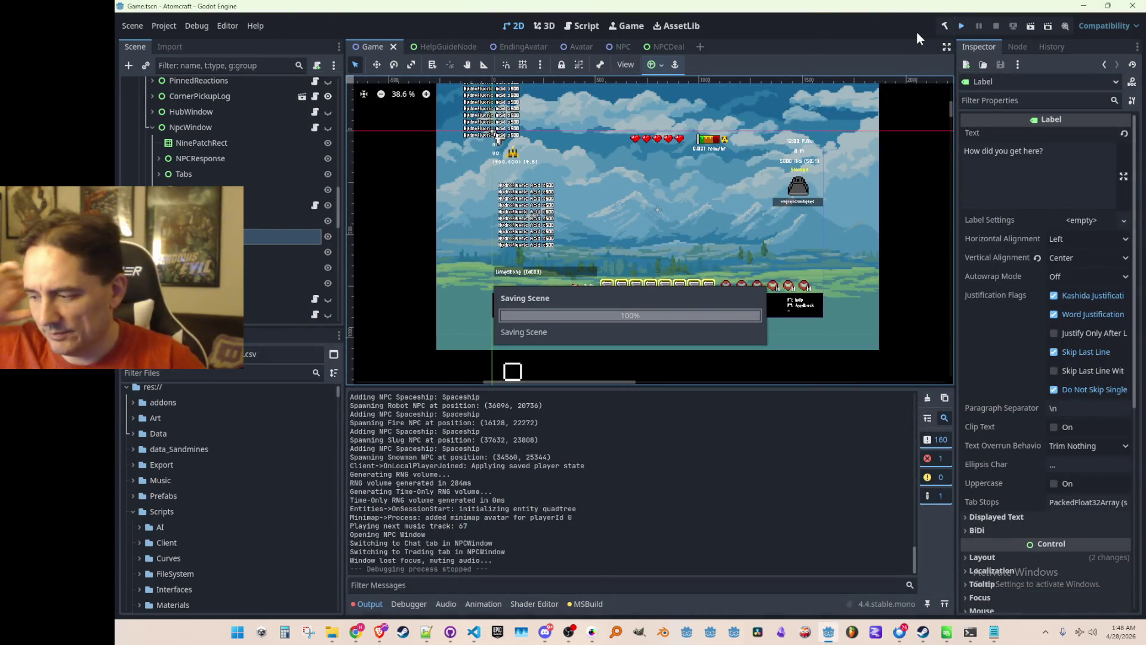
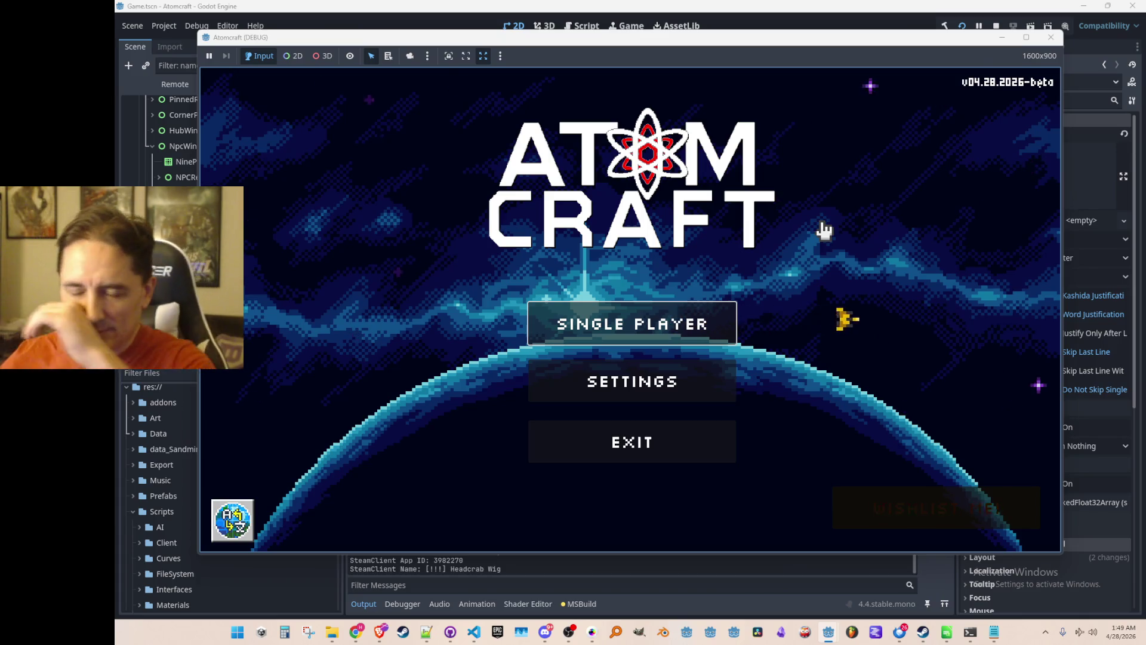
# Step: Start a Single Player game with the A TEST 2 profile and load the world
pyautogui.click(644, 318)
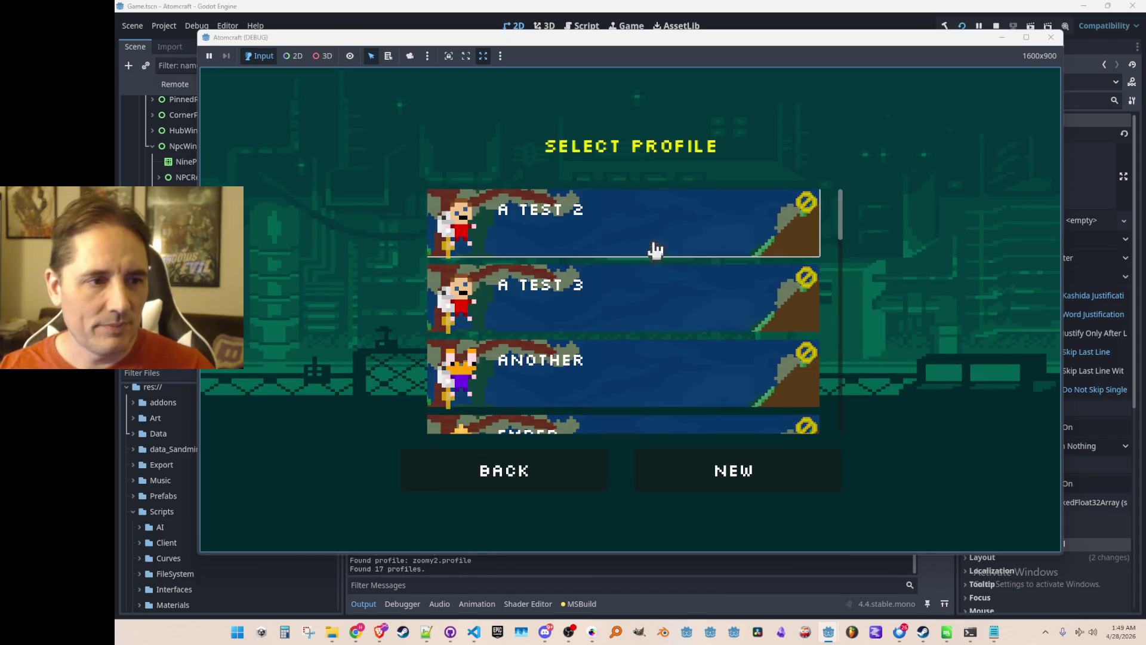
pyautogui.click(672, 208)
pyautogui.click(650, 292)
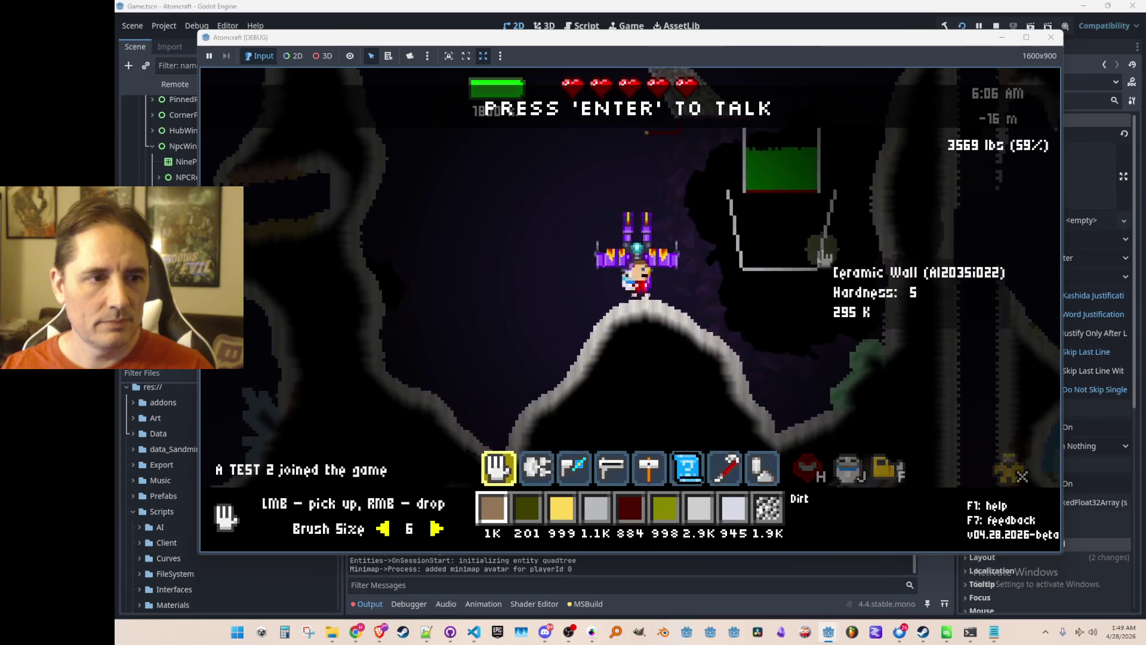
# Step: Talk to Phaeton, flip between his Trade and Chat tabs twice, then ask 'How did you get here?'
pyautogui.press('Return')
pyautogui.click(621, 140)
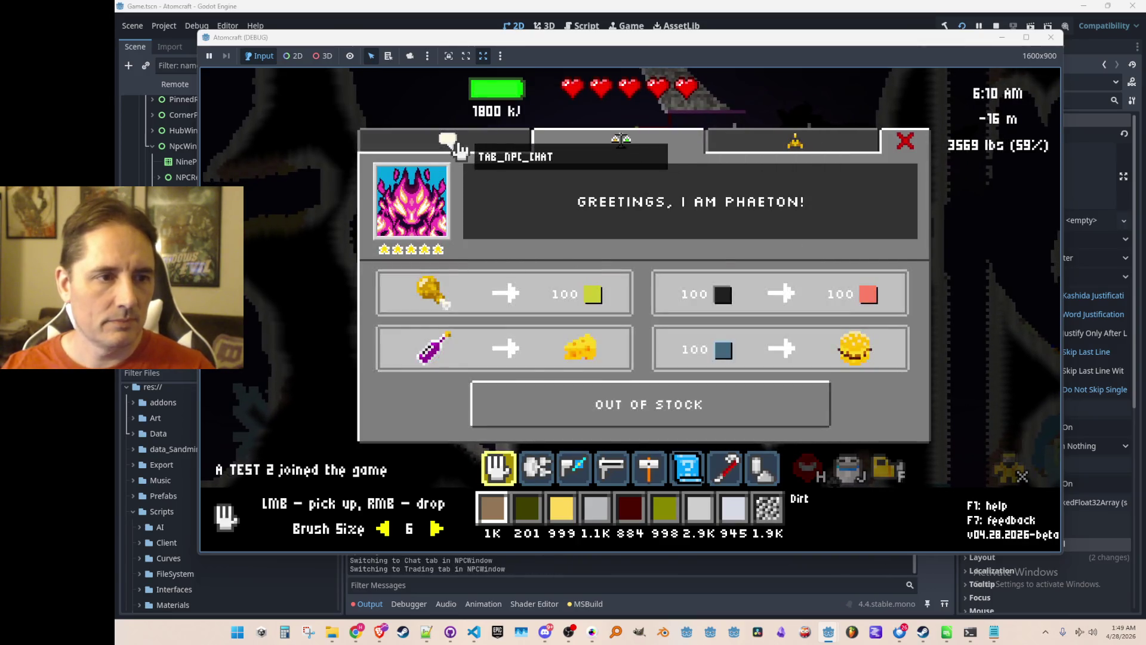
pyautogui.click(449, 142)
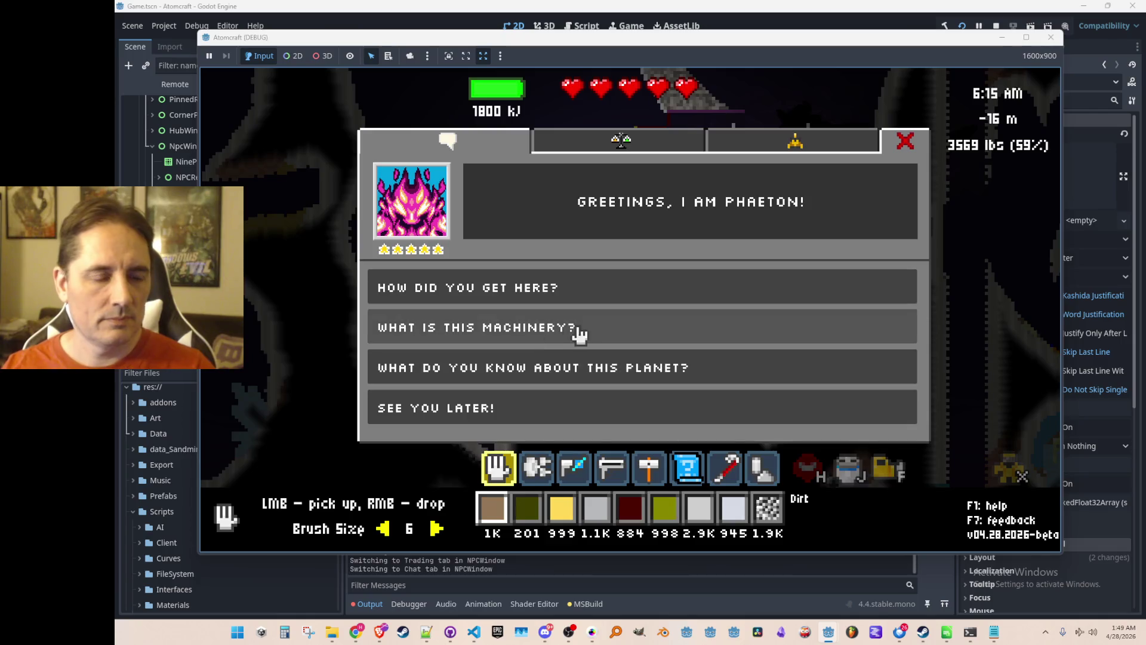
pyautogui.click(534, 143)
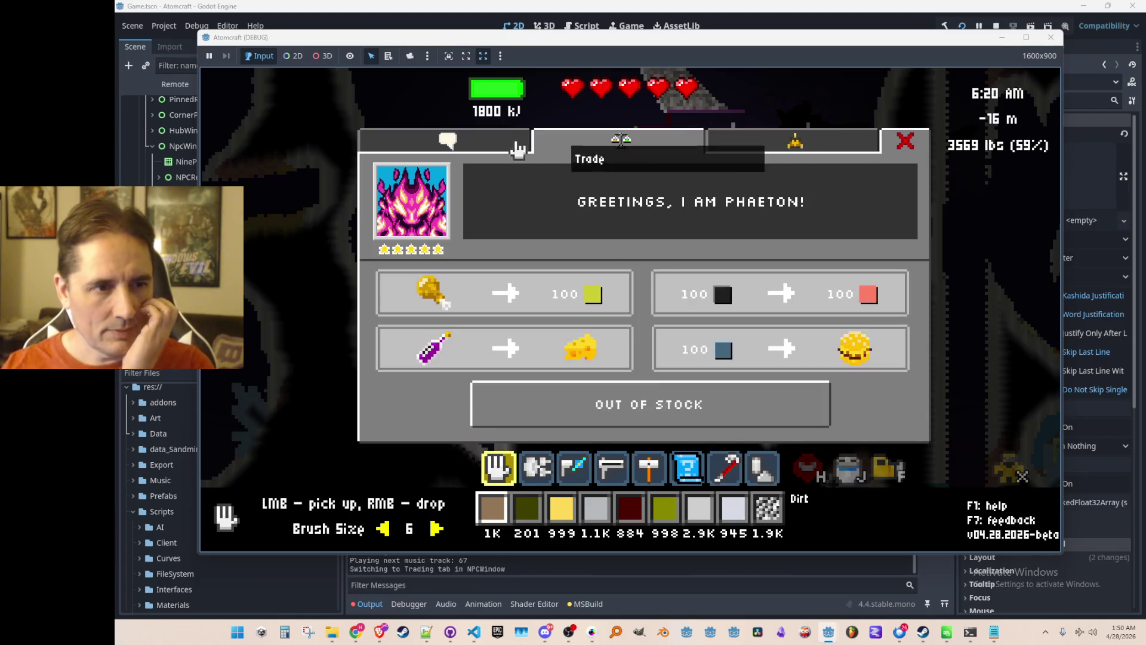
pyautogui.click(495, 142)
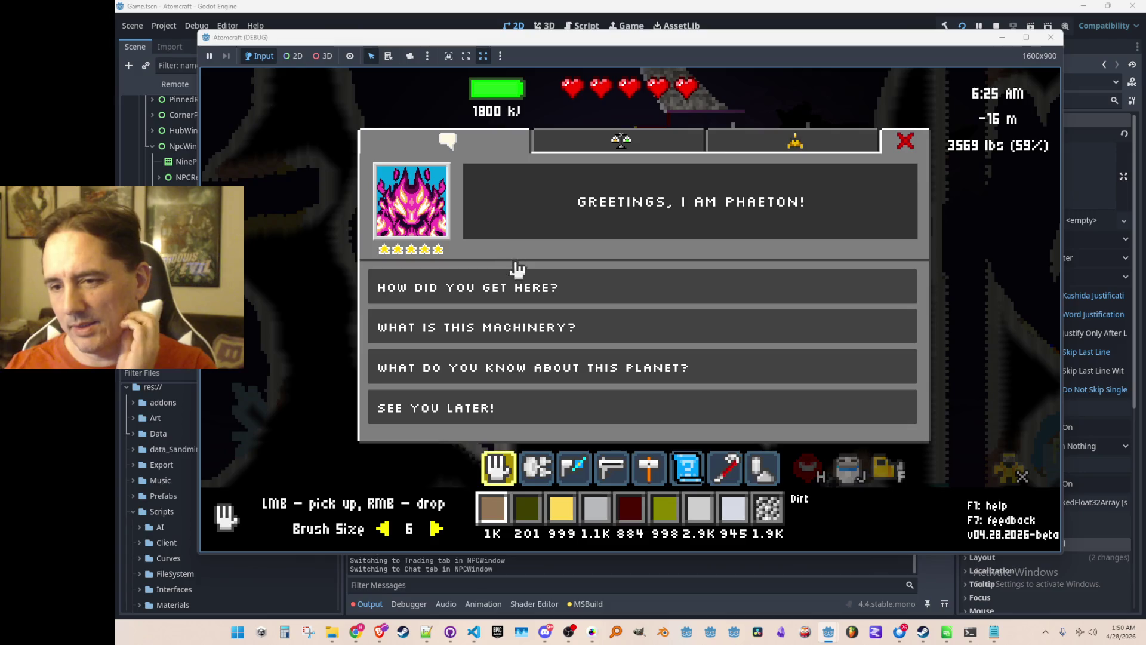
pyautogui.click(530, 294)
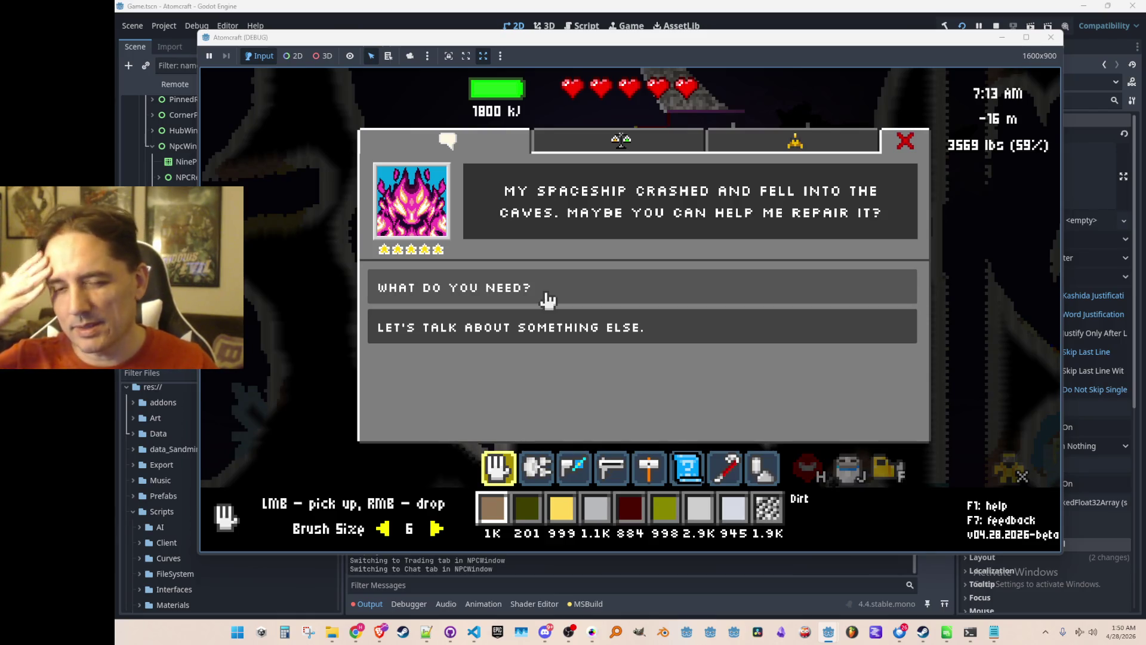
# Step: Ask Phaeton what materials he needs and how he got here, then return to the main questions
pyautogui.click(591, 290)
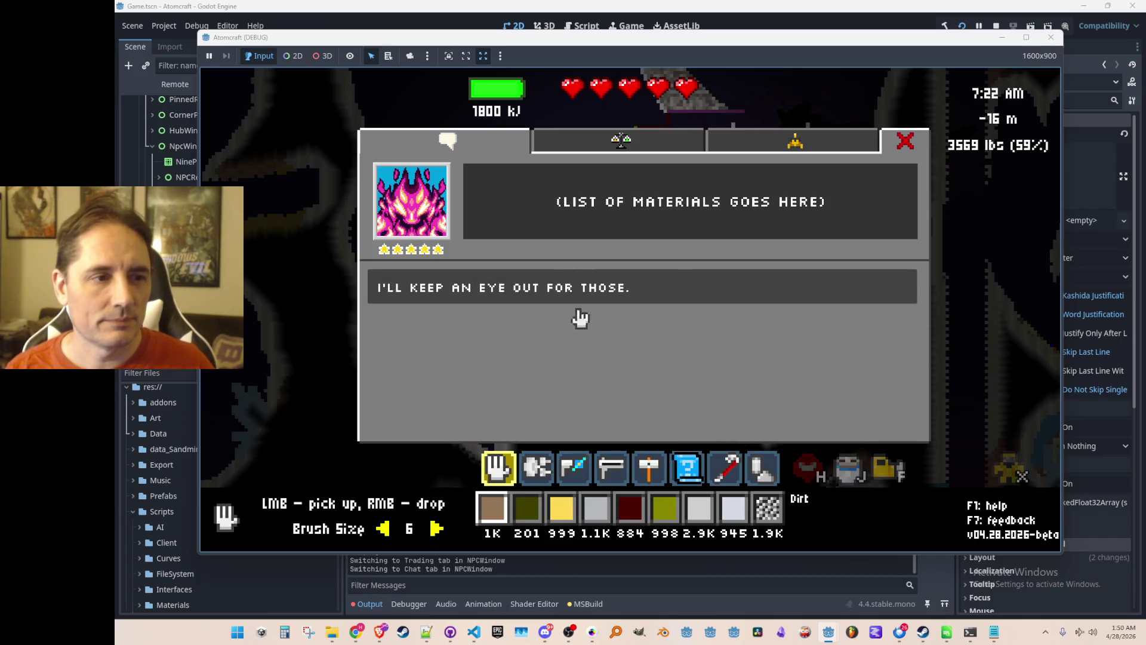
pyautogui.click(649, 297)
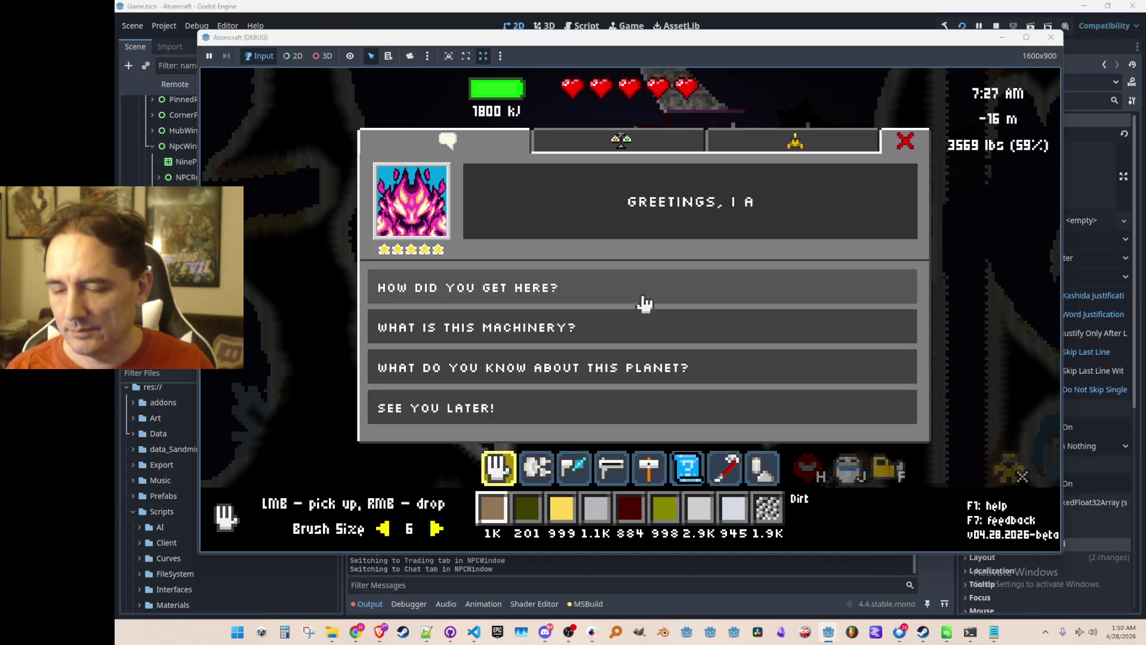
pyautogui.click(584, 301)
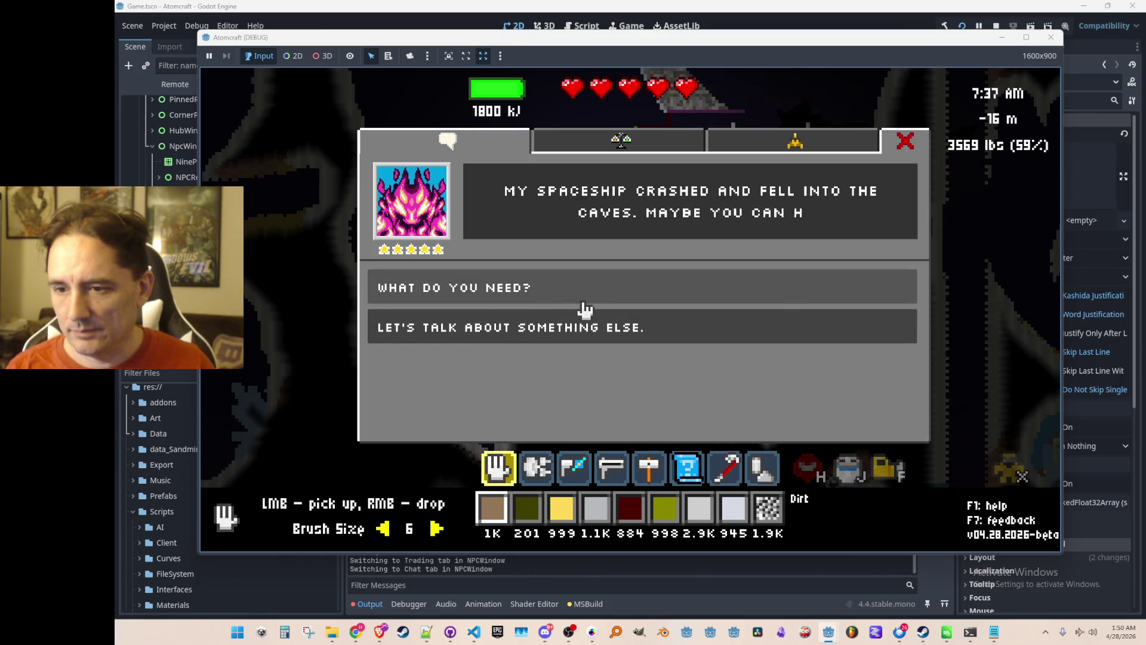
pyautogui.click(589, 338)
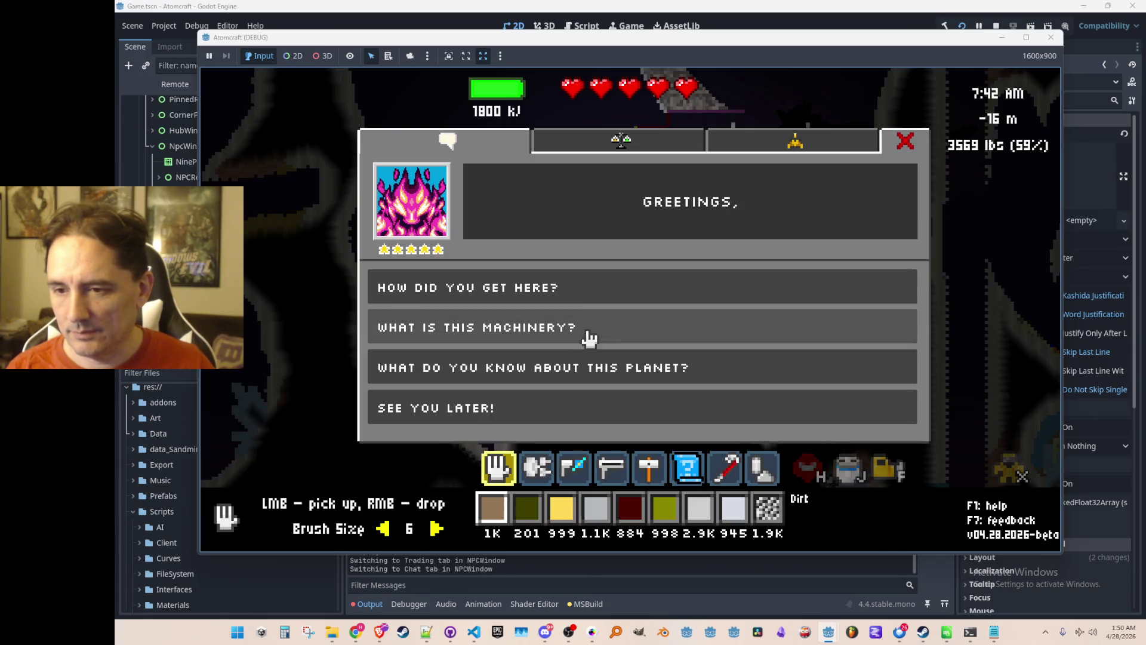
# Step: Ask about the machinery and the planet, then end the chat with 'See you later!'
pyautogui.click(588, 338)
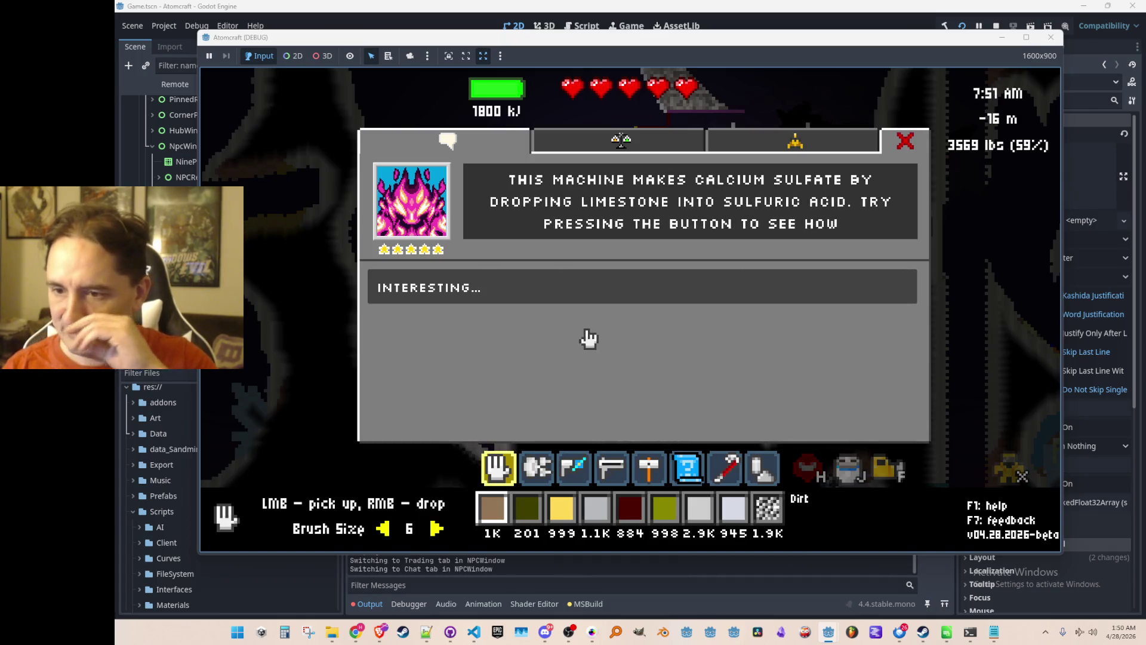
pyautogui.click(601, 296)
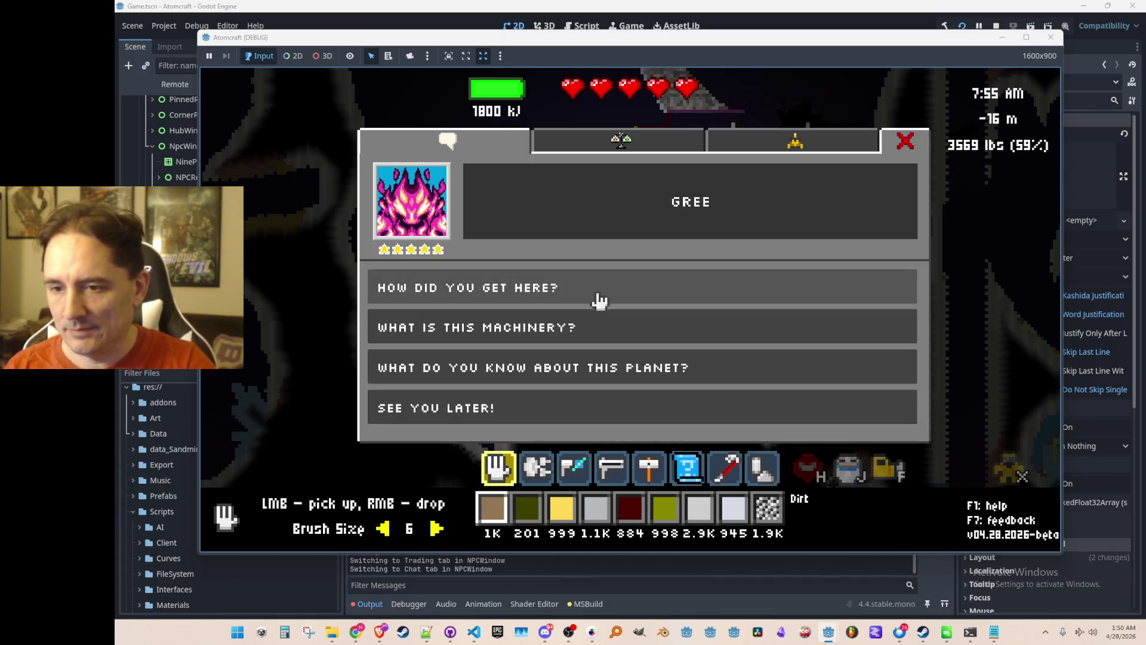
pyautogui.click(566, 382)
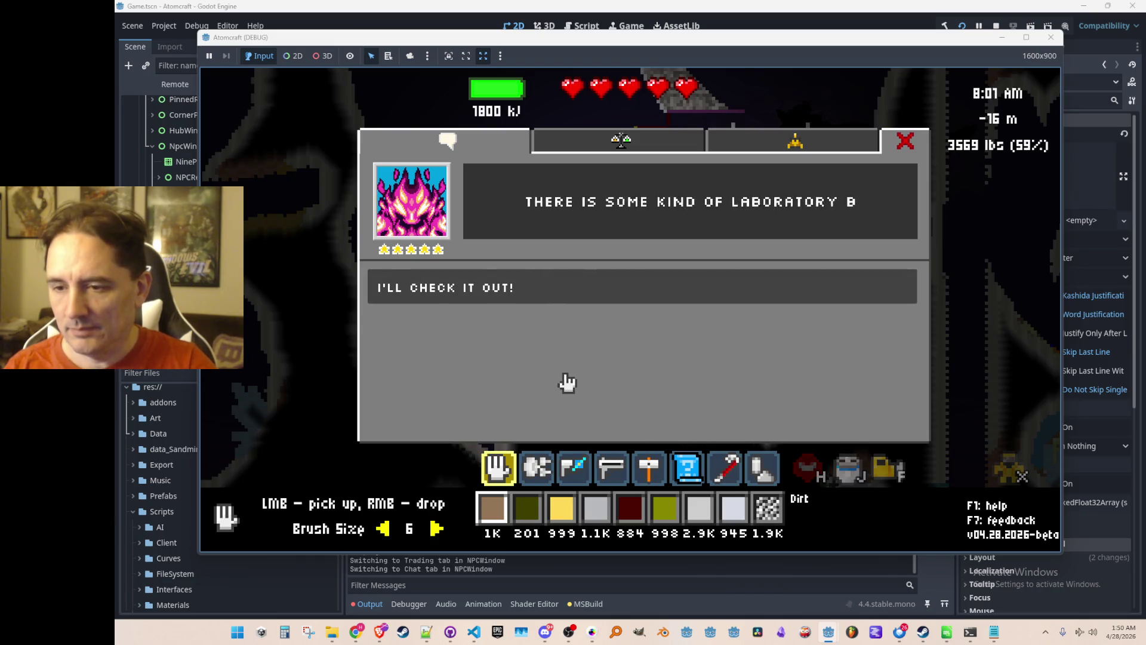
pyautogui.click(603, 289)
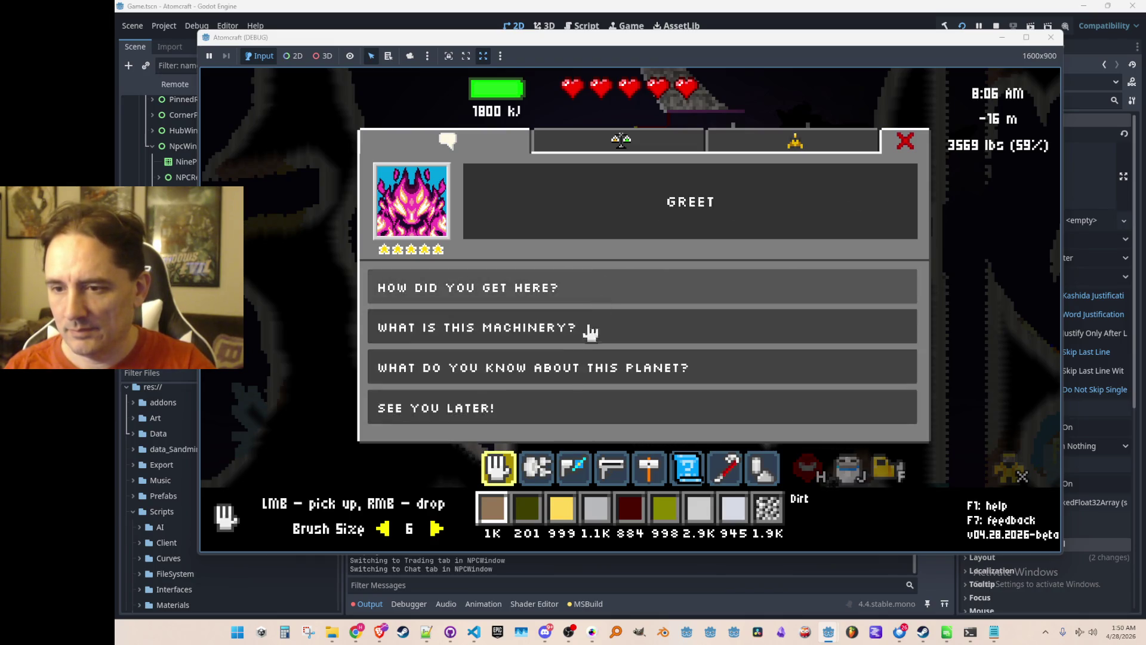
pyautogui.click(550, 418)
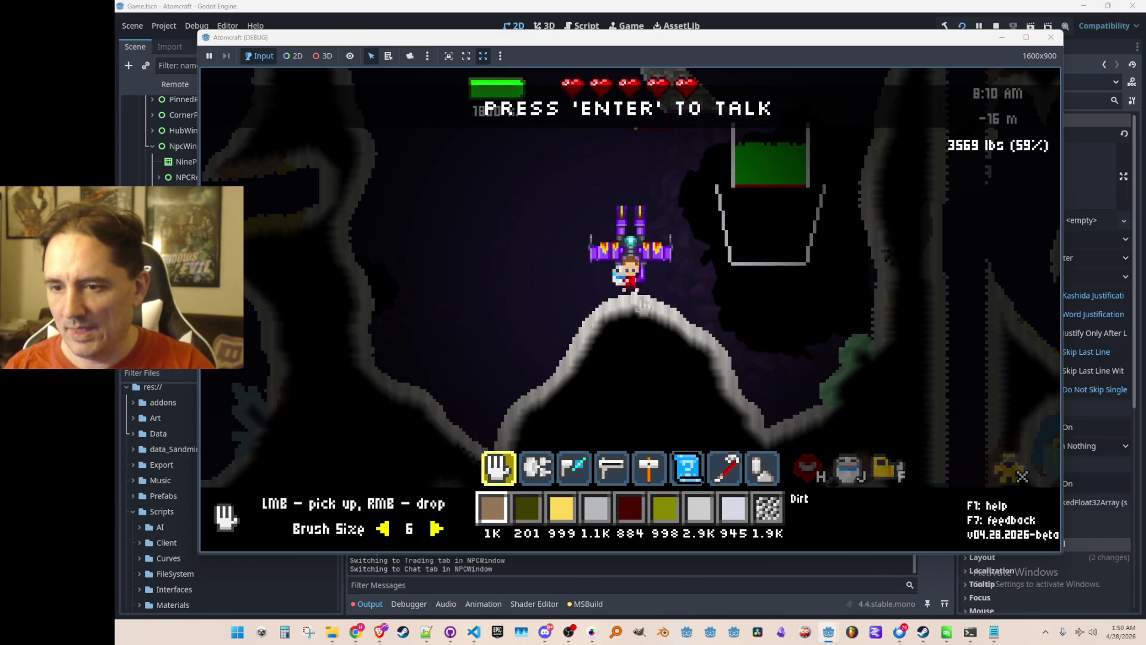
# Step: Fly away from Phaeton's ship and back, then start talking to him again
pyautogui.press('w')
pyautogui.press('a')
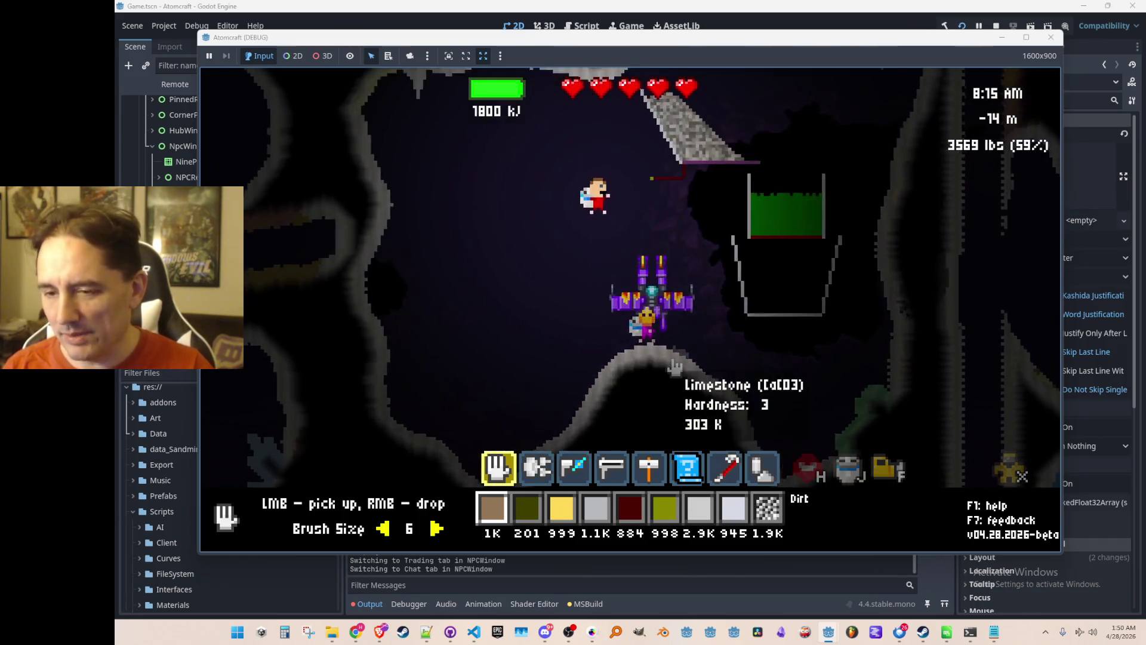
pyautogui.press('s')
pyautogui.press('d')
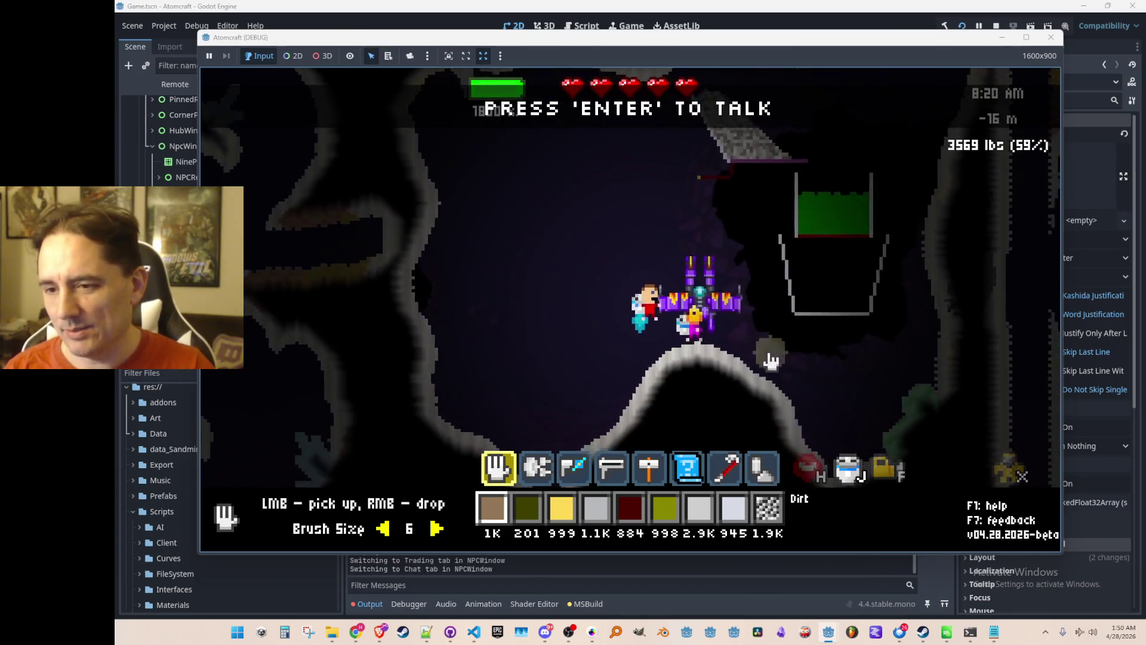
pyautogui.press('Return')
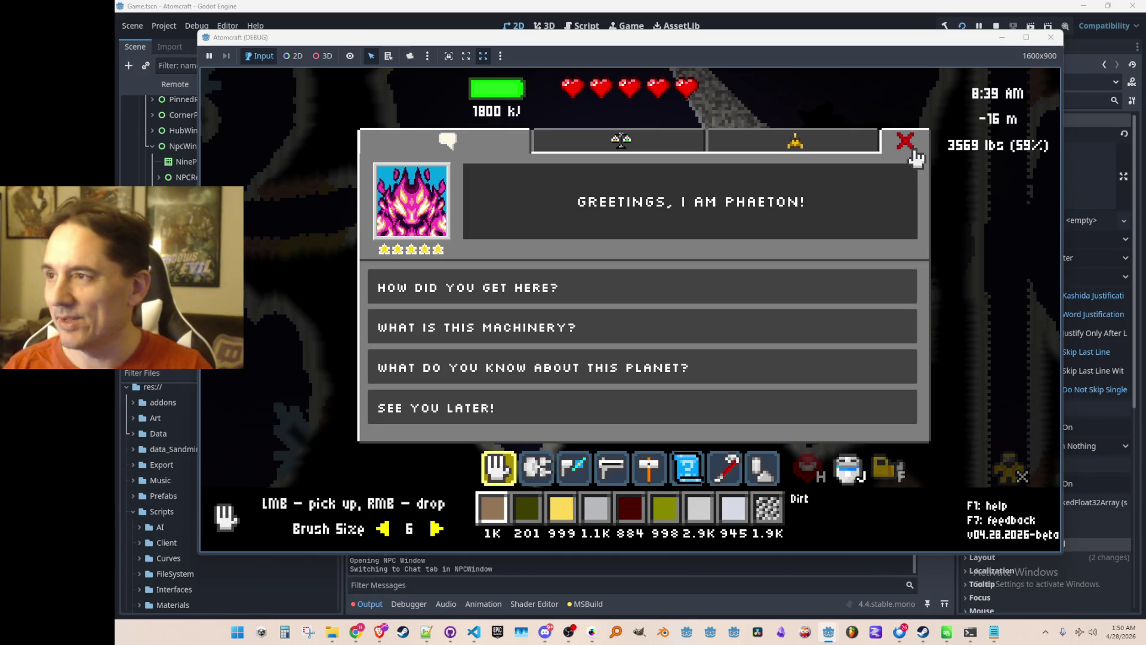
# Step: Close the NPC window, reopen it, and ask Phaeton how he got here
pyautogui.click(907, 148)
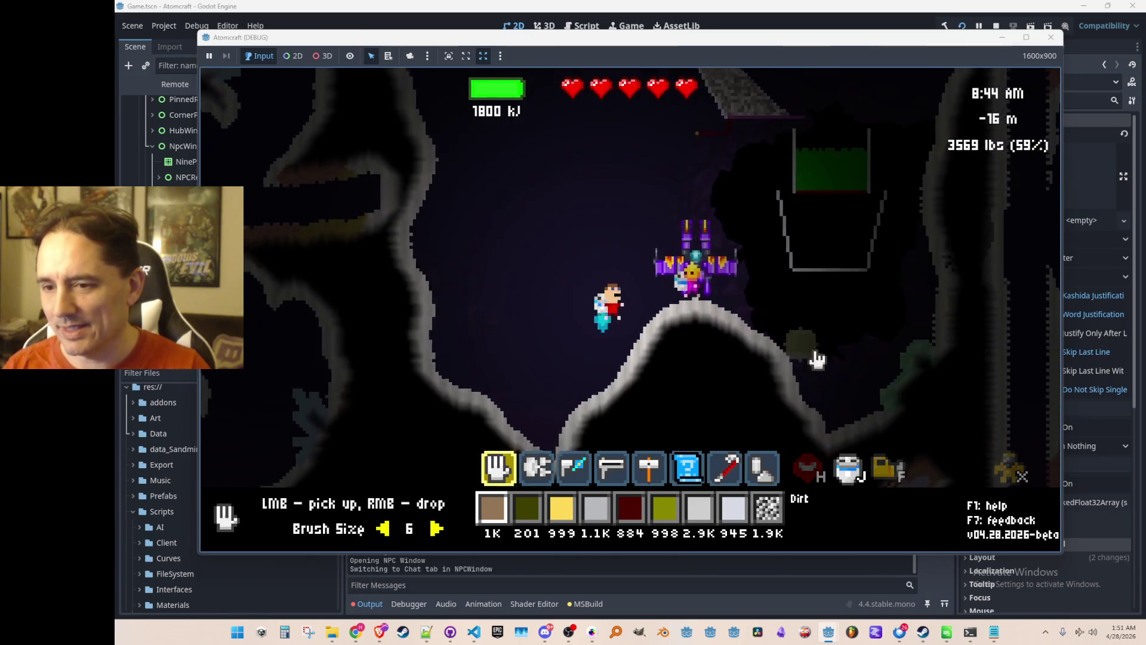
pyautogui.press('Return')
pyautogui.click(576, 289)
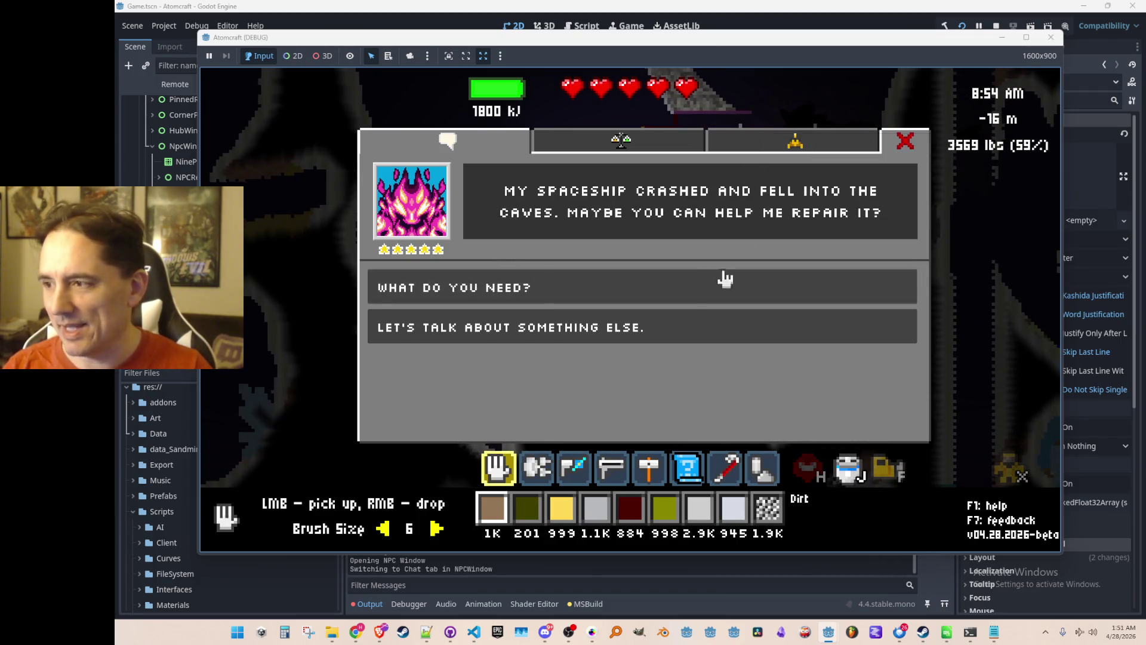
# Step: Change the subject, then ask about the planet twice, answering 'I'll check it out!' each time
pyautogui.click(513, 328)
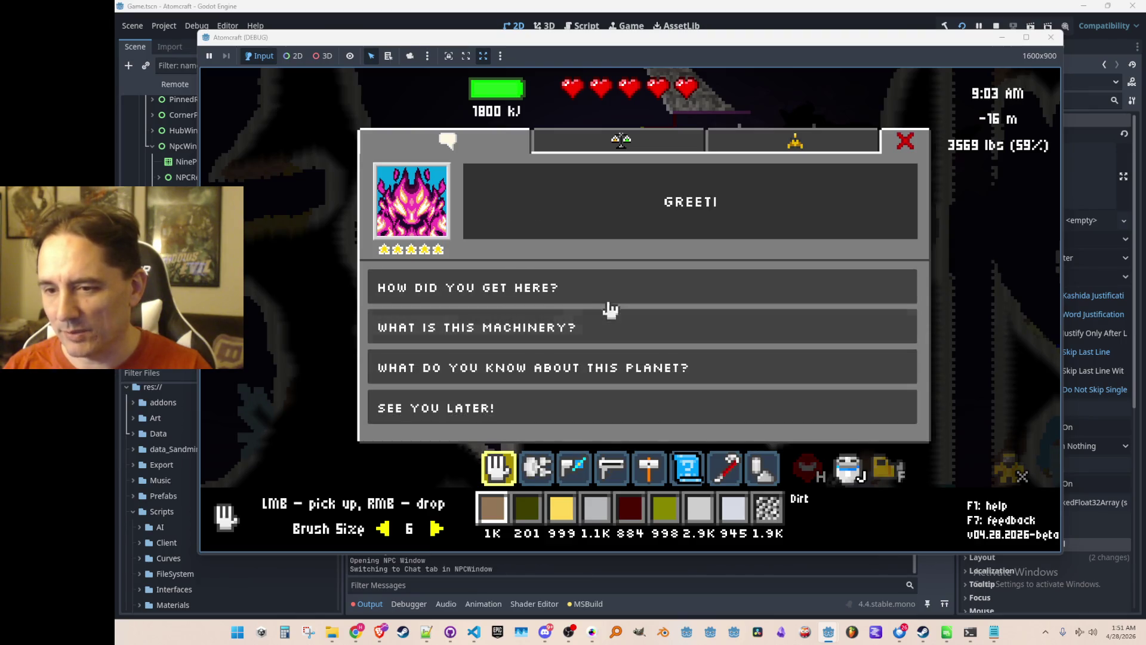
pyautogui.click(576, 378)
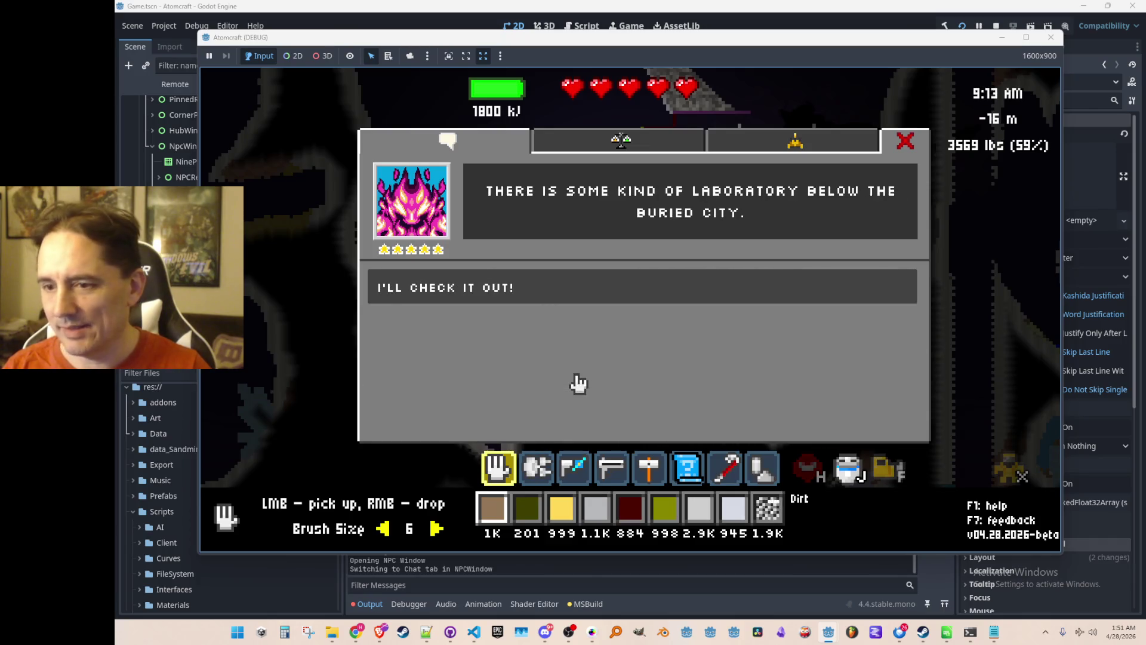
pyautogui.click(597, 290)
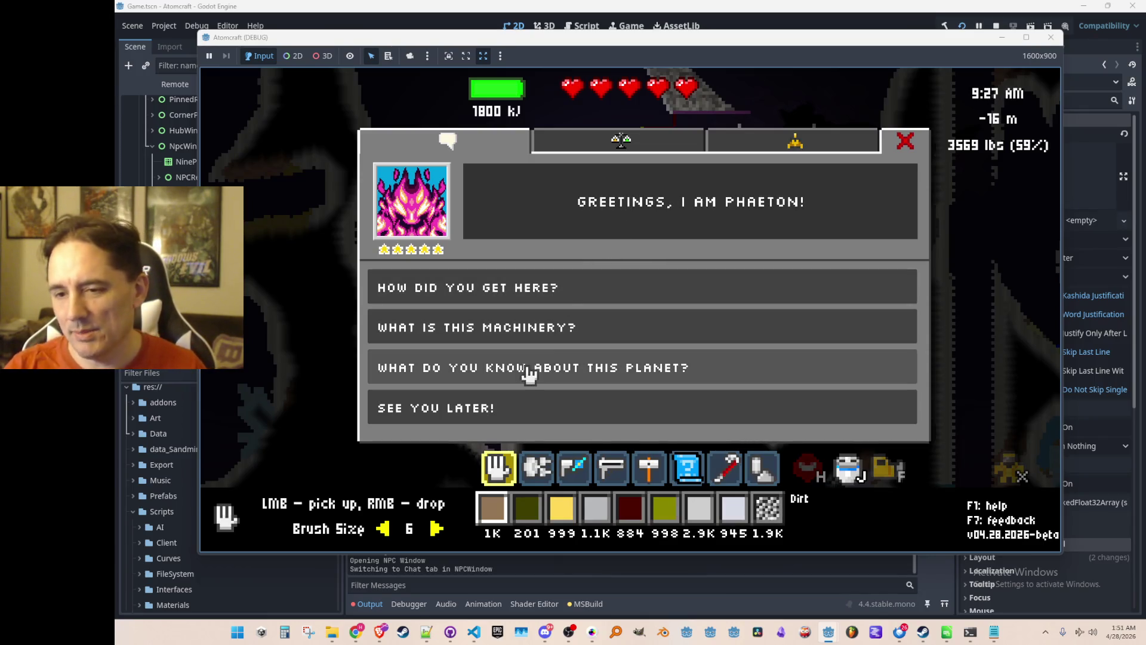
pyautogui.click(530, 373)
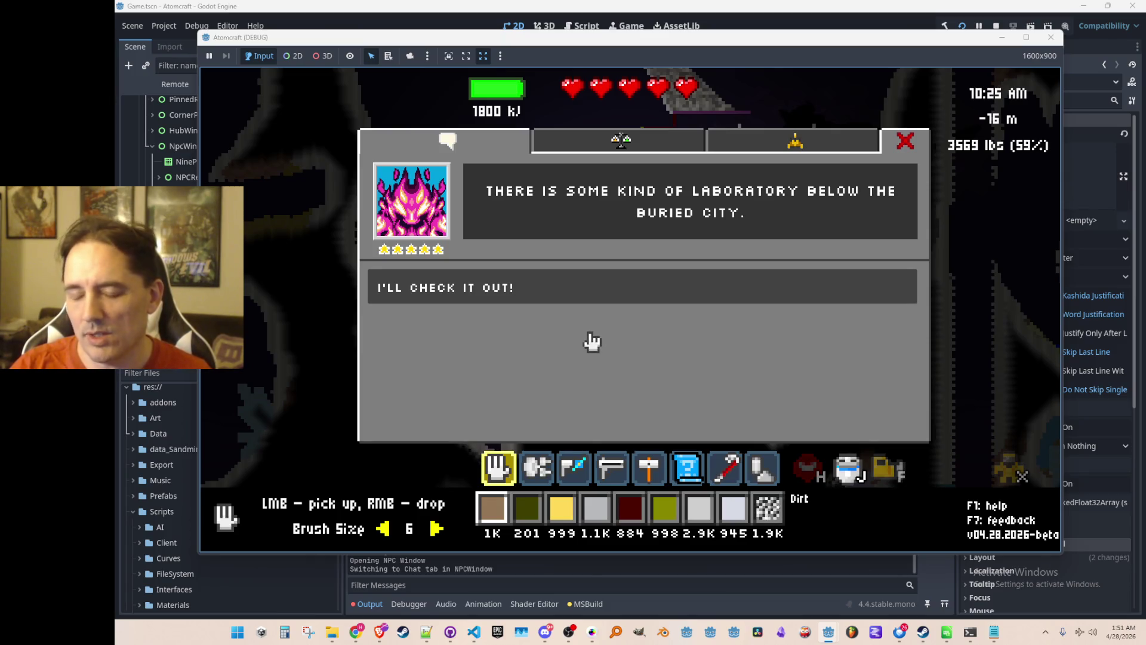
pyautogui.click(609, 292)
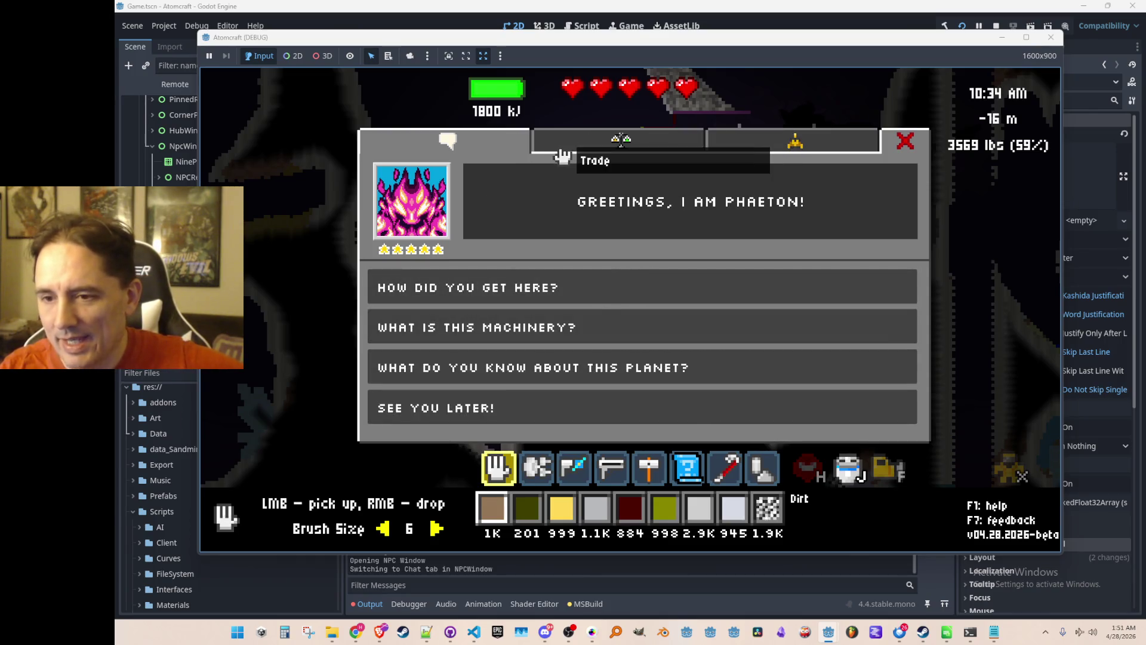
# Step: Check Phaeton's Trade tab, return to Chat, then close the dialogue and open the tech tree with J
pyautogui.click(561, 157)
pyautogui.click(476, 154)
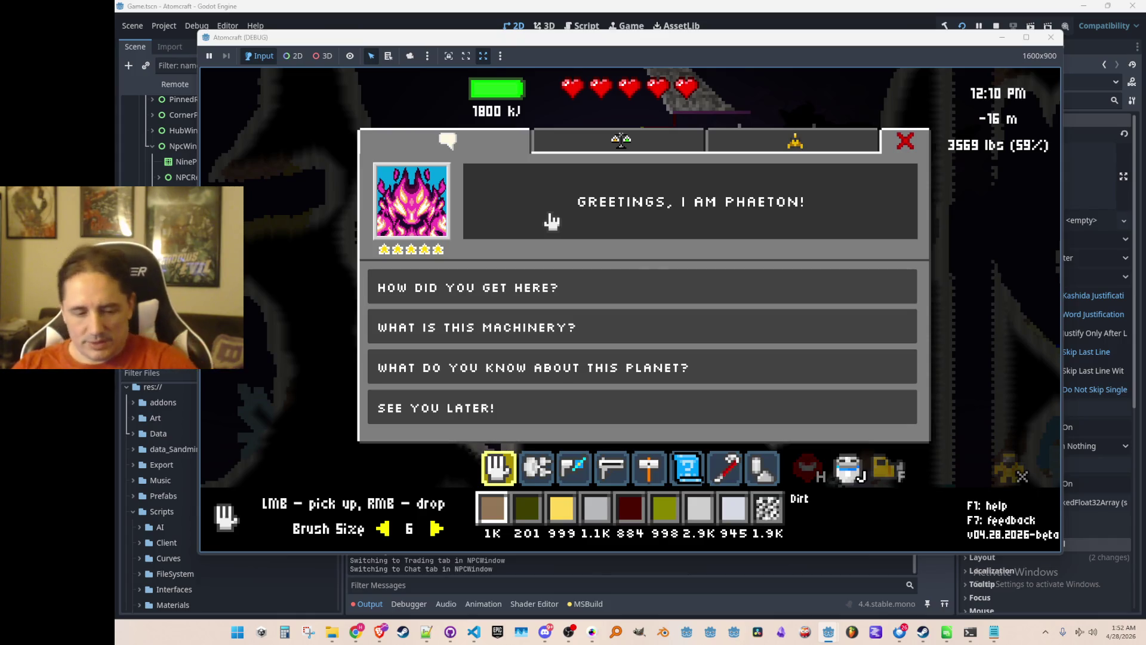
pyautogui.press('Escape')
pyautogui.press('j')
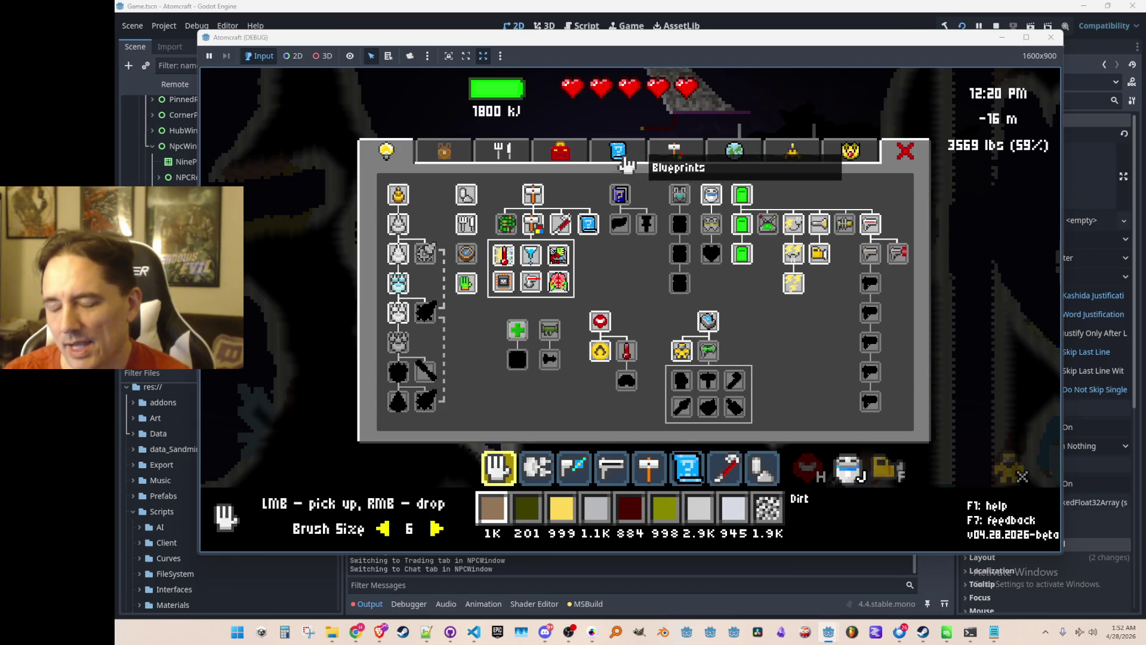
# Step: Browse the tech tree's Inventory and Upgrades tabs, then close the panel
pyautogui.moveTo(613, 194)
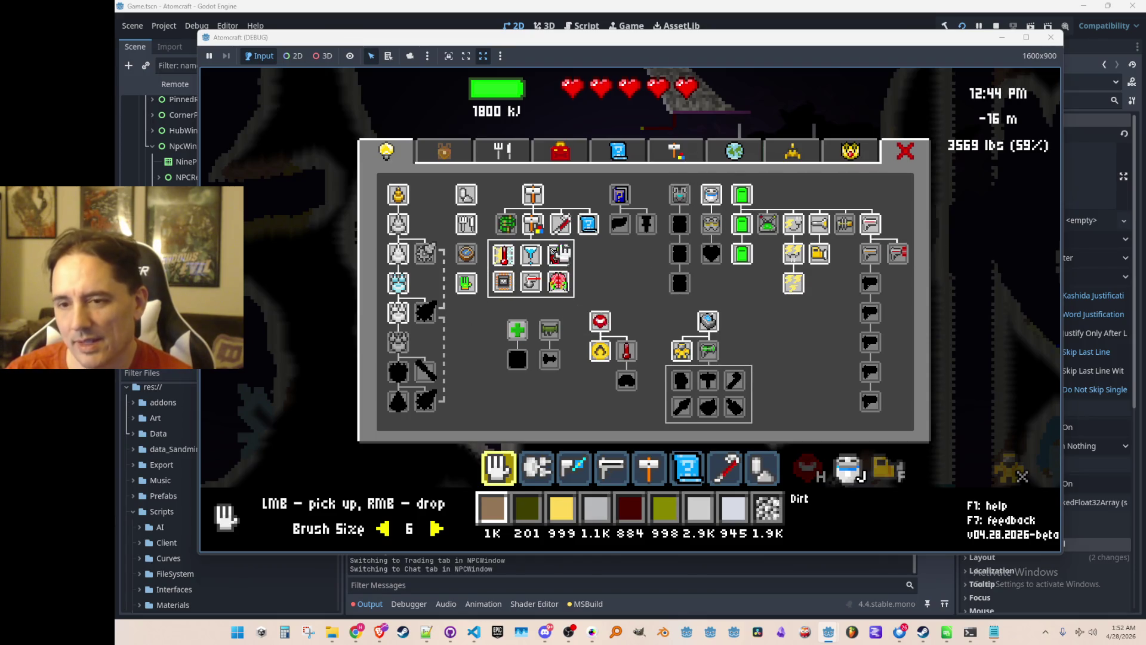
pyautogui.click(447, 157)
pyautogui.click(387, 163)
pyautogui.click(905, 152)
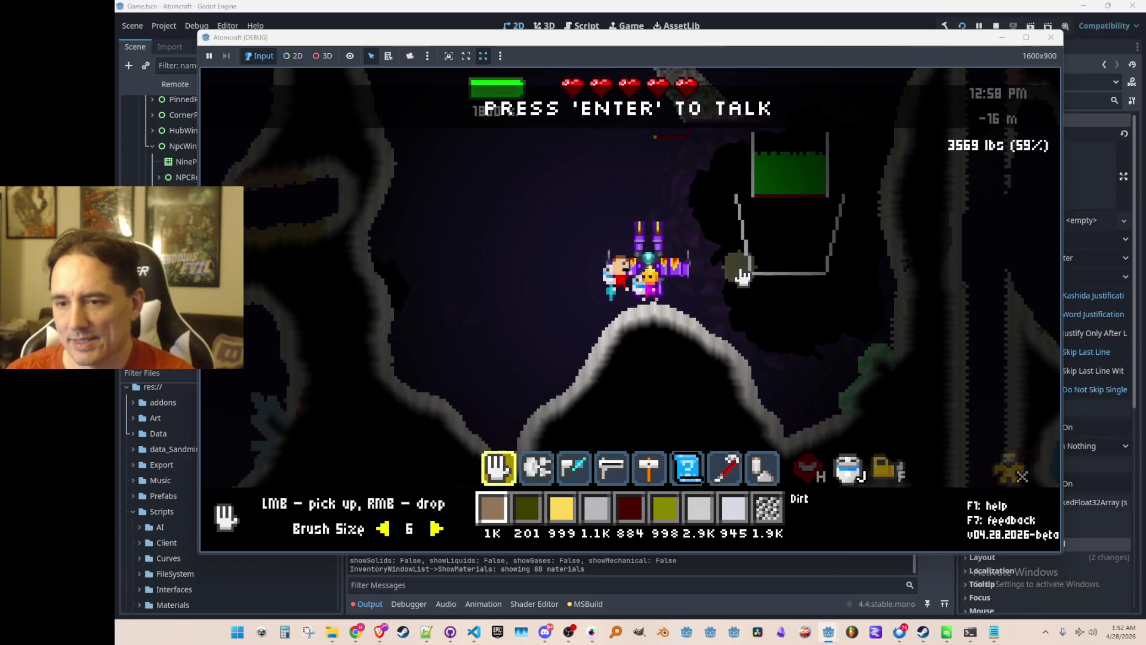
# Step: Talk to Phaeton, ask 'What is this machinery?', and acknowledge with 'Interesting...'
pyautogui.press('Return')
pyautogui.click(659, 328)
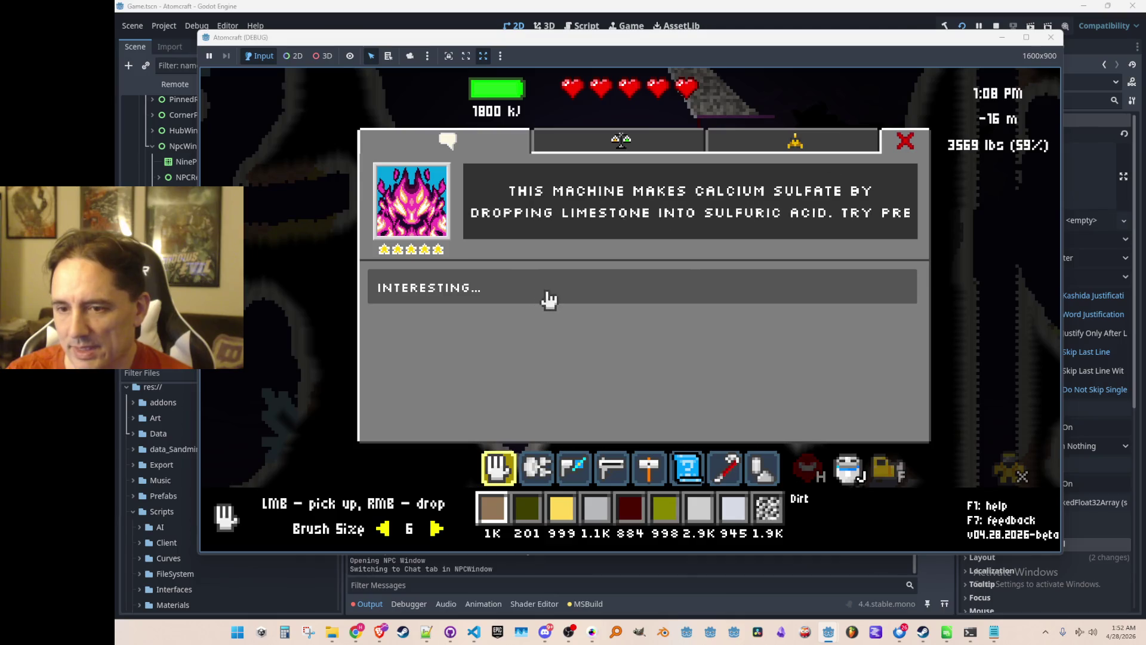
pyautogui.click(587, 273)
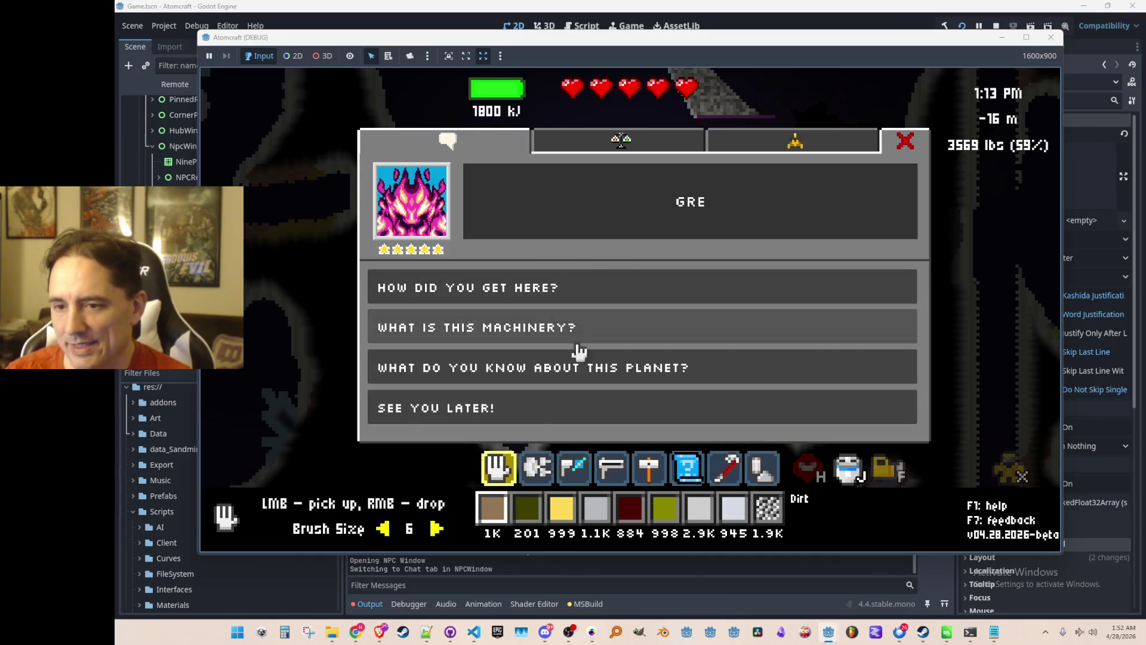
# Step: View the Trade and Spaceship tabs, then go back to the Chat options
pyautogui.click(653, 145)
pyautogui.click(750, 146)
pyautogui.click(682, 153)
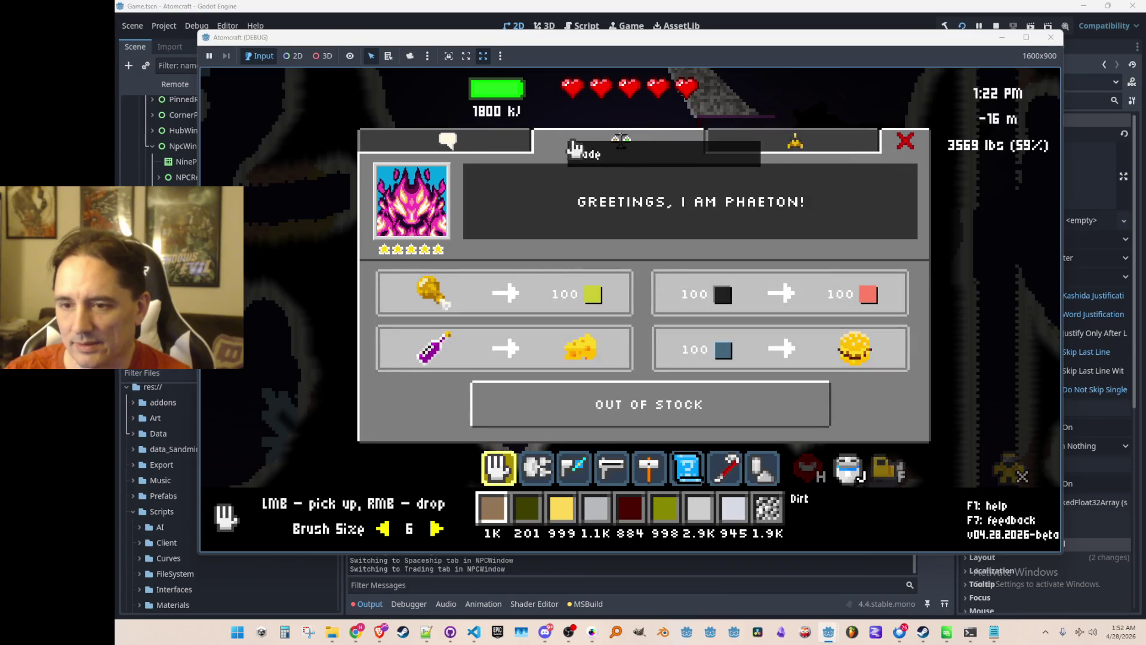
pyautogui.click(504, 148)
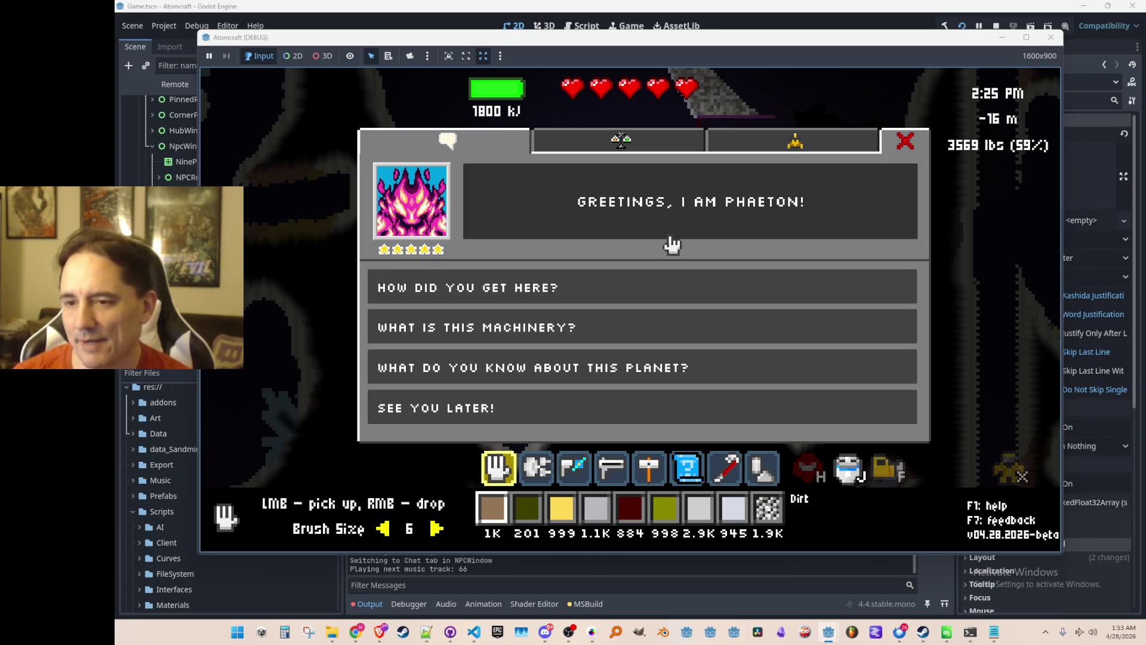
# Step: Close the chat, fly away and back, reopen it, and ask 'How did you get here?'
pyautogui.press('Escape')
pyautogui.press('a')
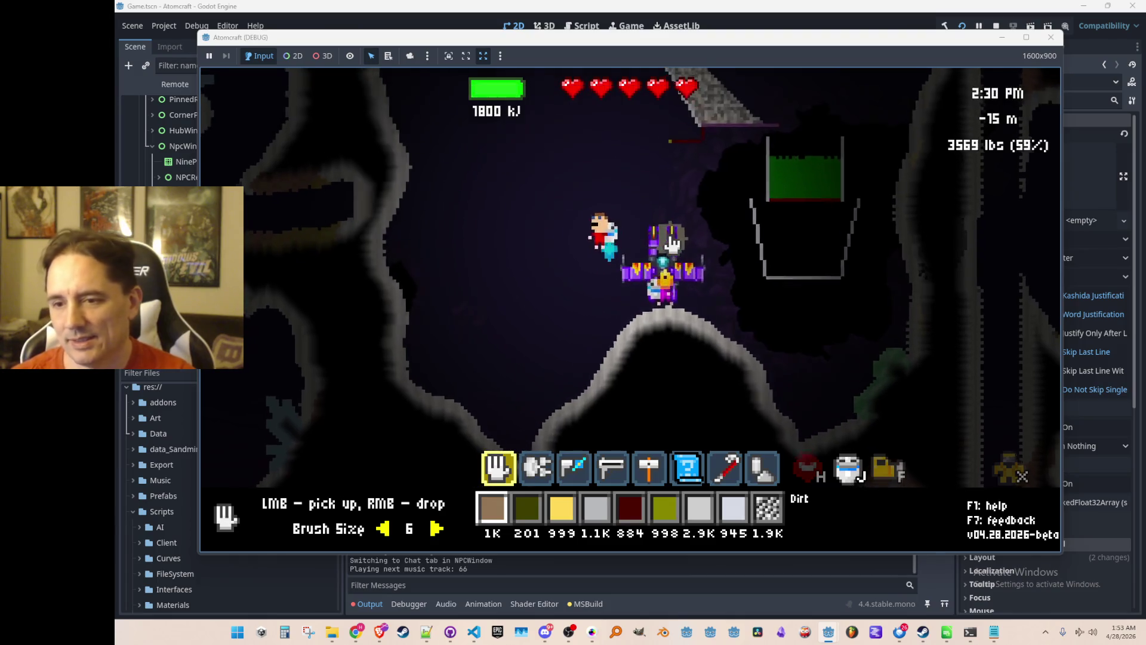
pyautogui.press('d')
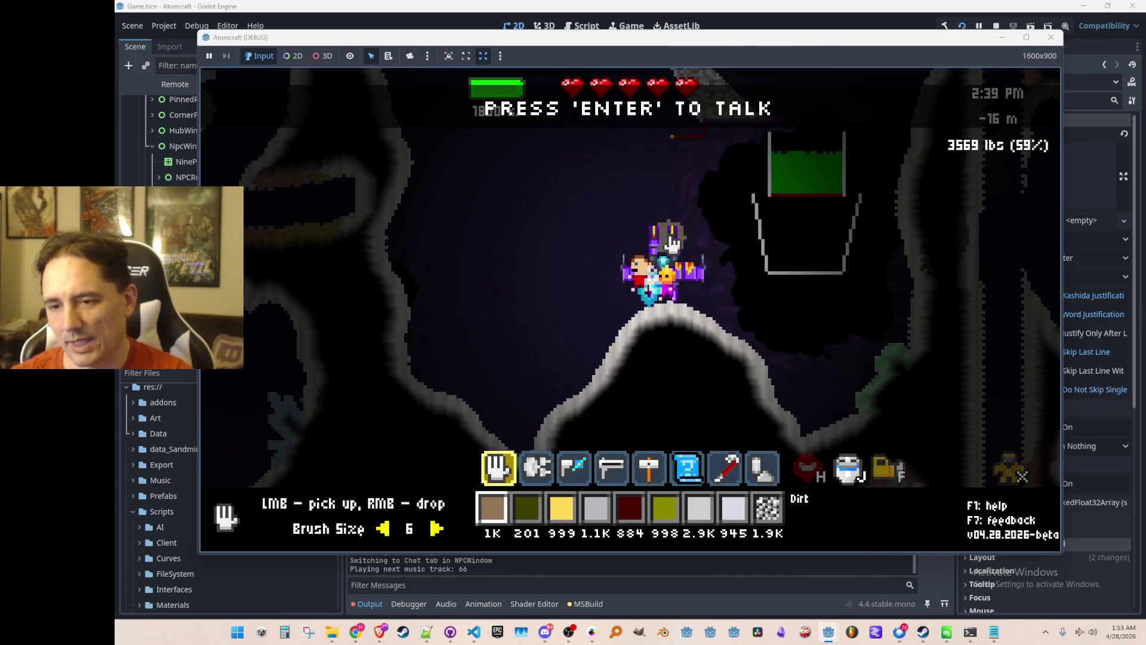
pyautogui.press('Return')
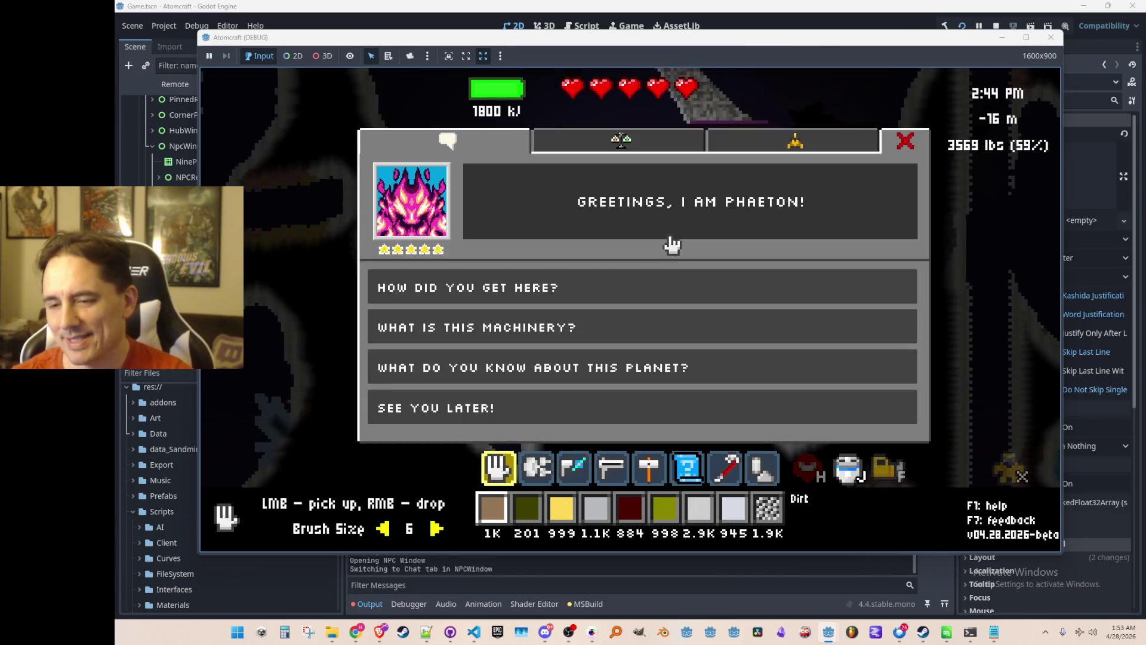
pyautogui.click(567, 298)
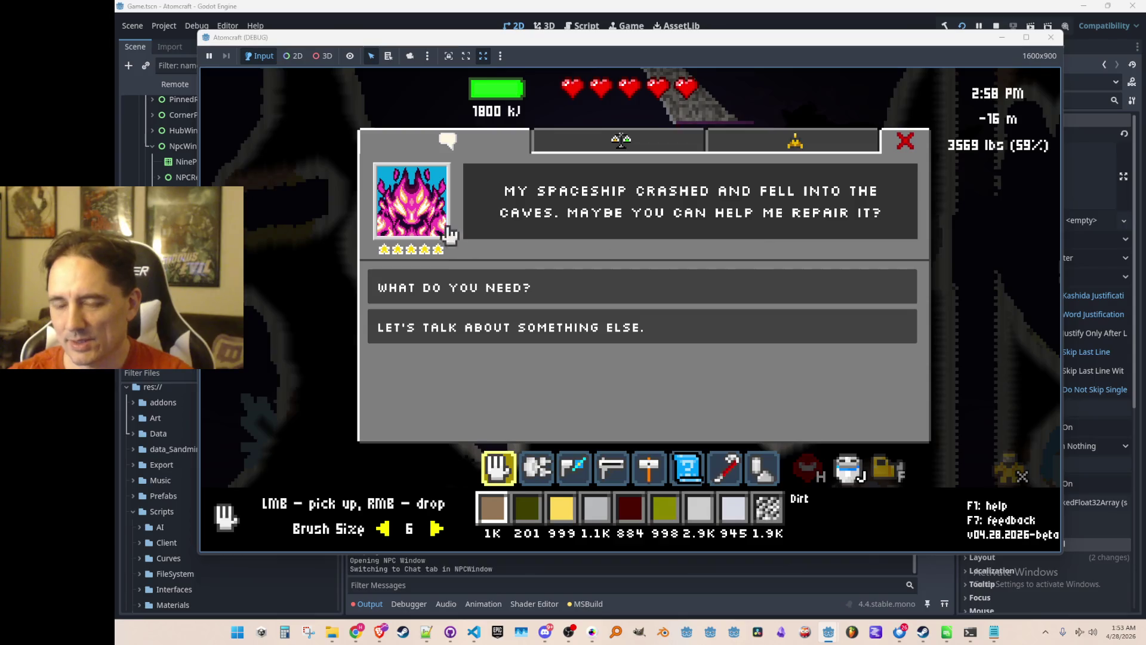
# Step: Switch to Trade, back to Chat, and end on Phaeton's trade offers
pyautogui.click(648, 146)
pyautogui.click(477, 148)
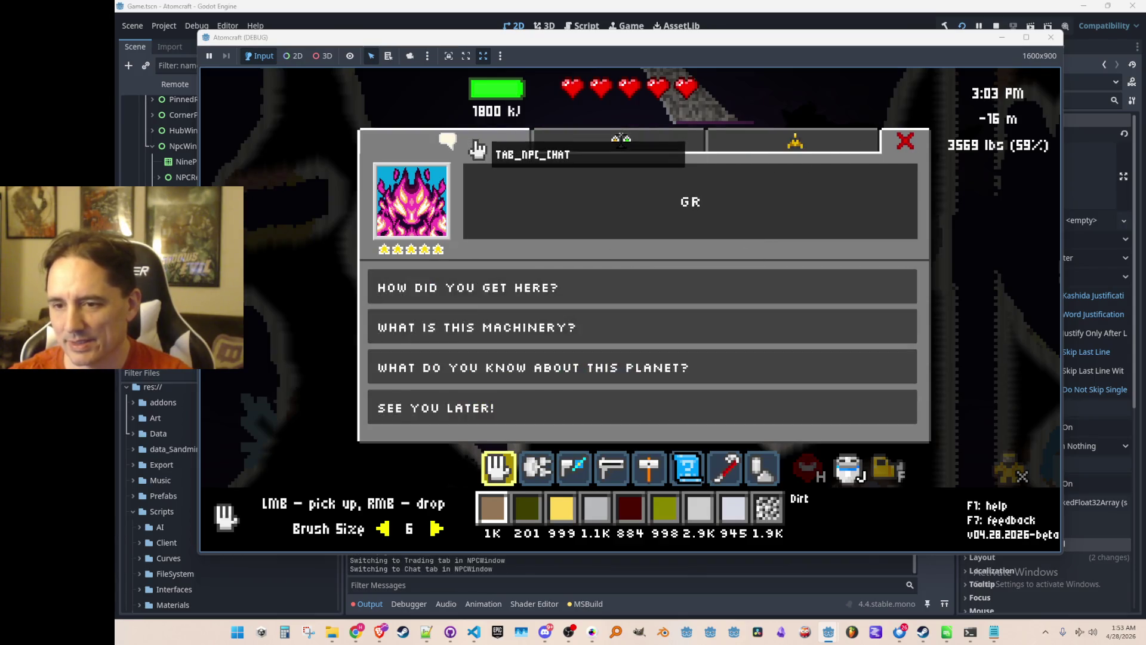
pyautogui.click(588, 145)
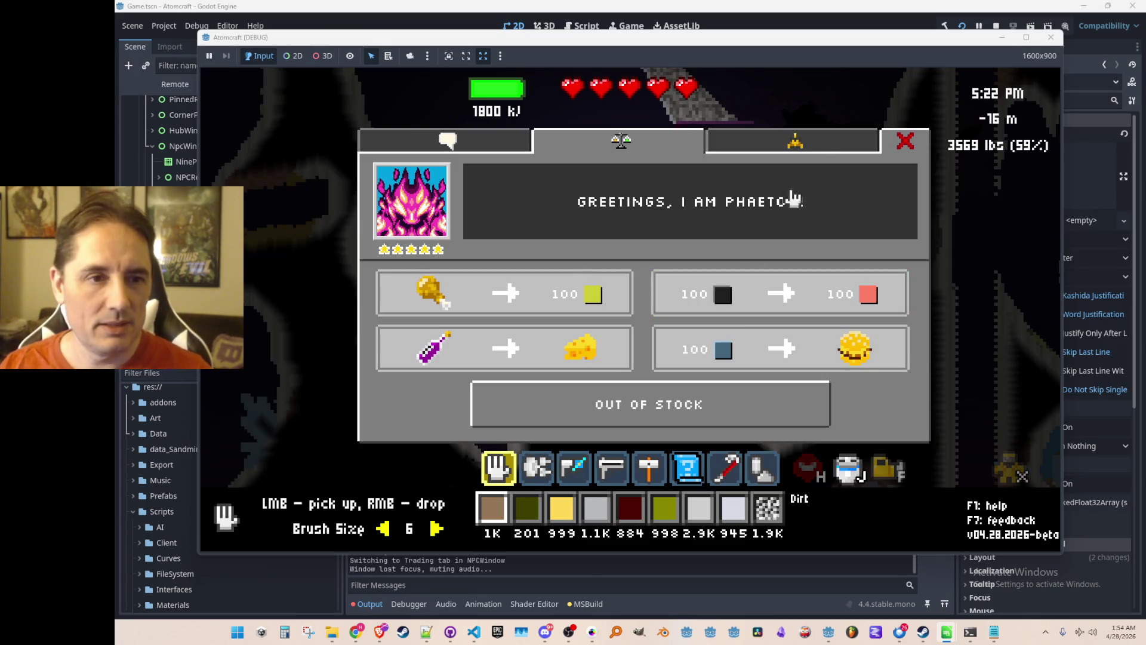
# Step: Close and reopen Phaeton's window several times with Escape and Enter, switching to Chat once
pyautogui.click(909, 142)
pyautogui.press('Return')
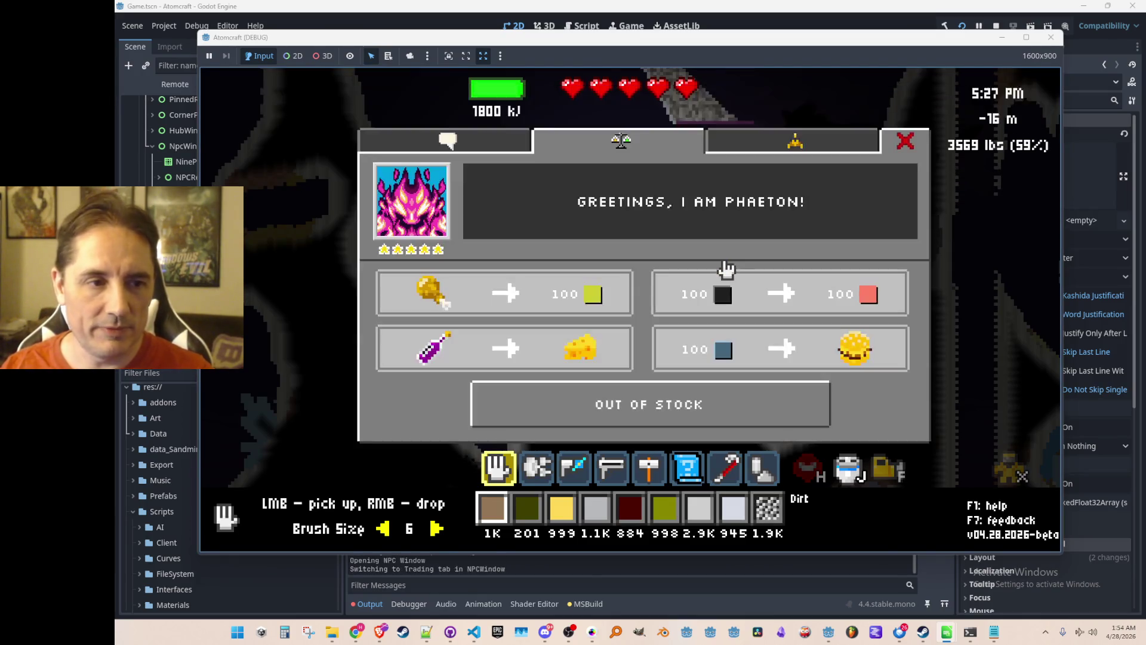
pyautogui.click(448, 142)
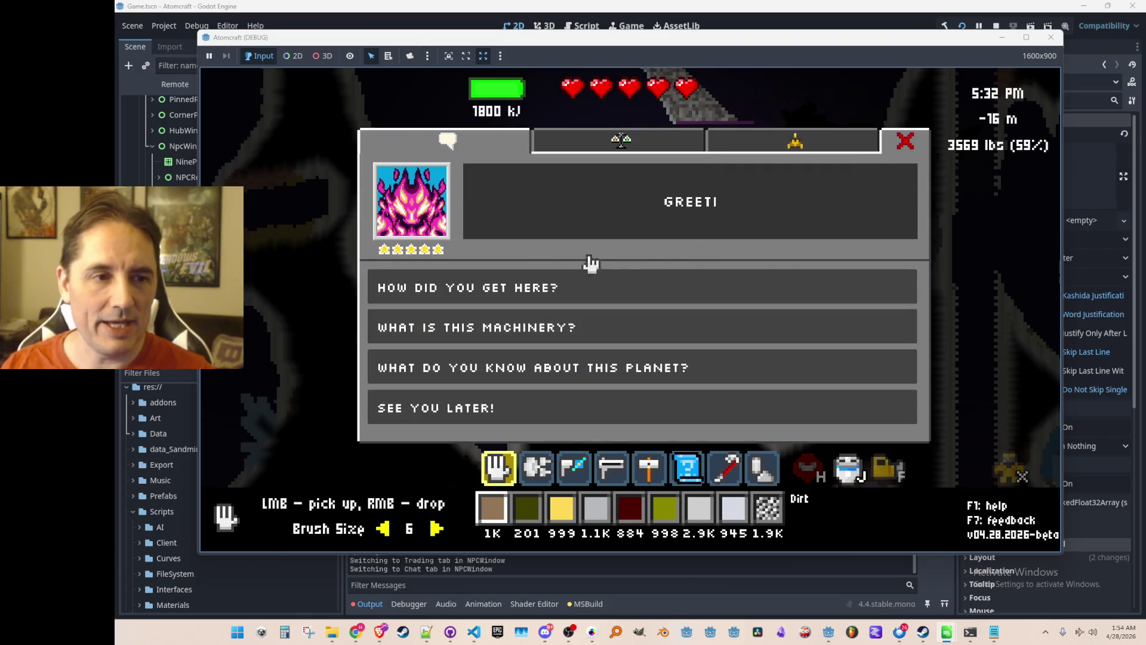
pyautogui.press('Escape')
pyautogui.press('Return')
pyautogui.press('Escape')
pyautogui.press('Return')
pyautogui.press('Escape')
pyautogui.press('Return')
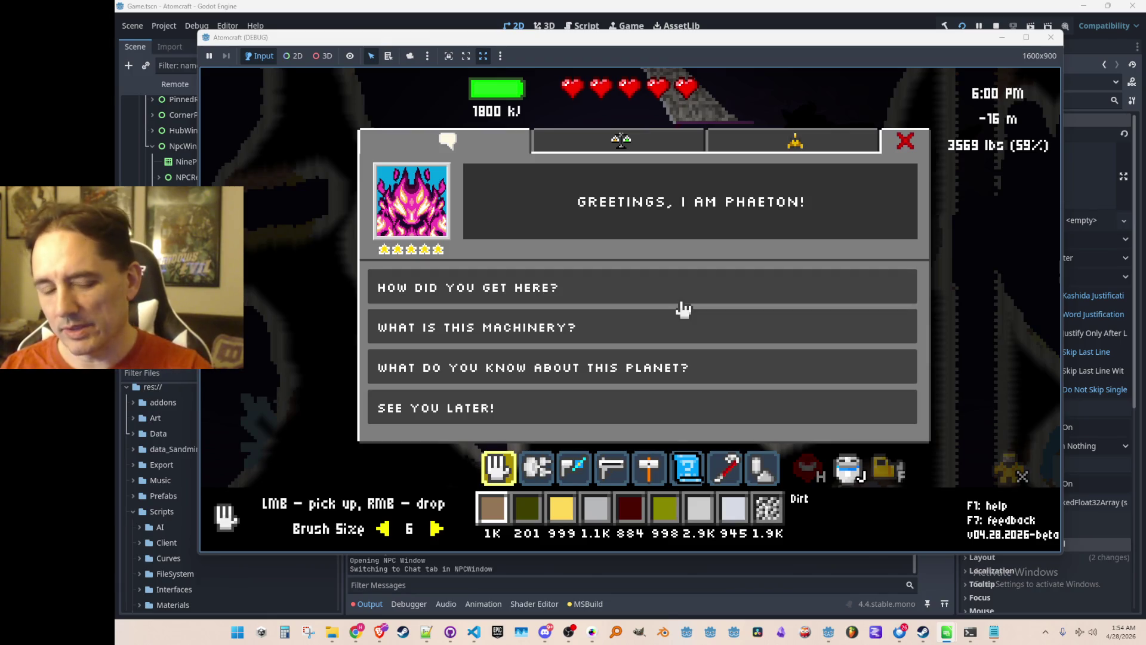
pyautogui.press('Escape')
# Step: Toggle the tech tree with Tab, reopen the chat with E, and check Trade before returning to Chat
pyautogui.press('Tab')
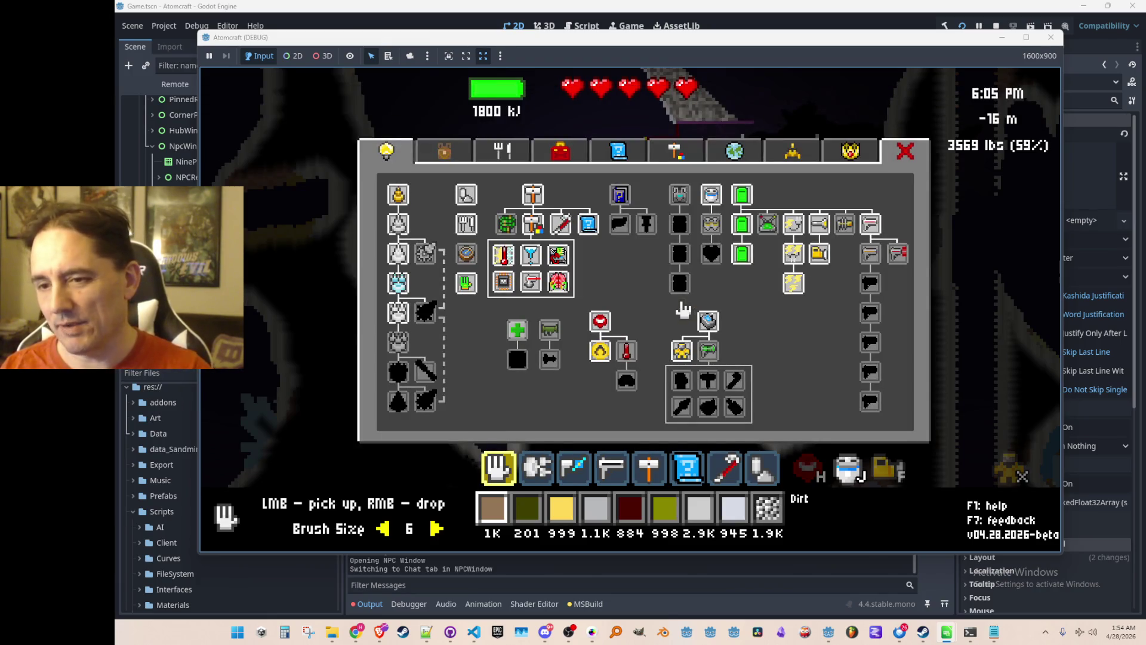
pyautogui.press('Tab')
pyautogui.press('e')
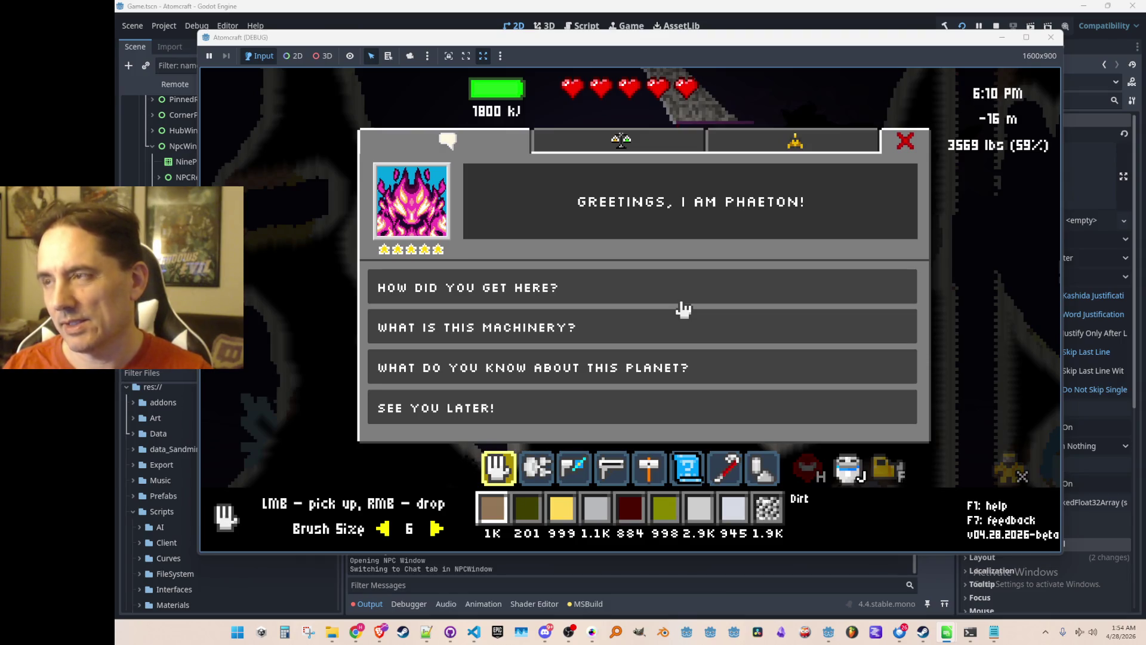
pyautogui.click(634, 160)
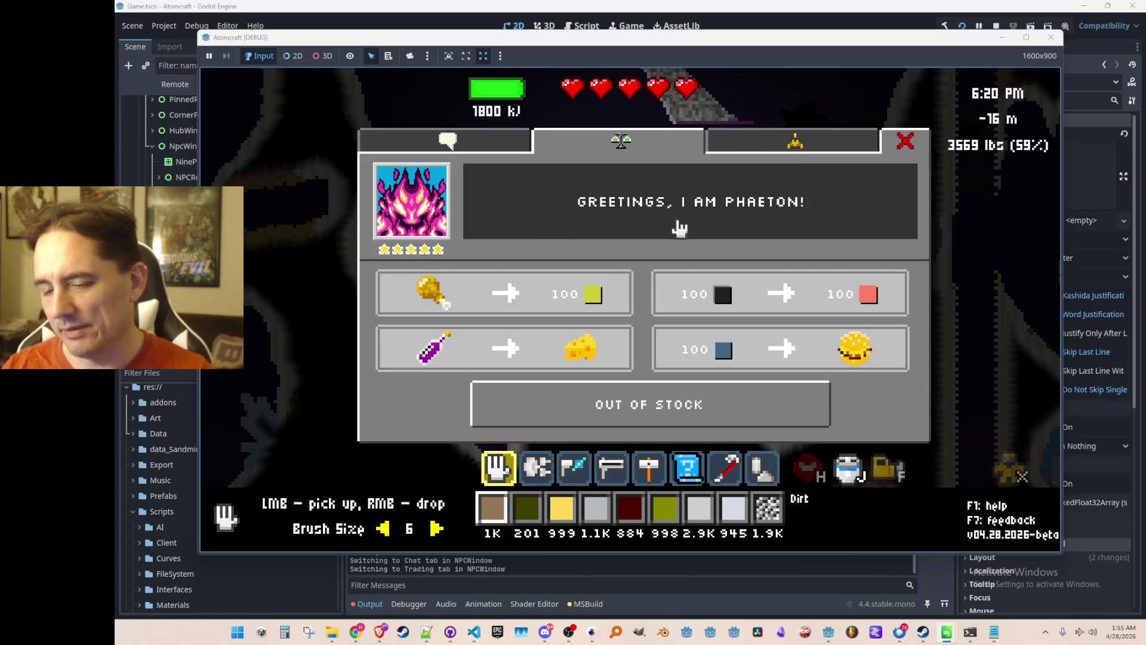
pyautogui.click(480, 153)
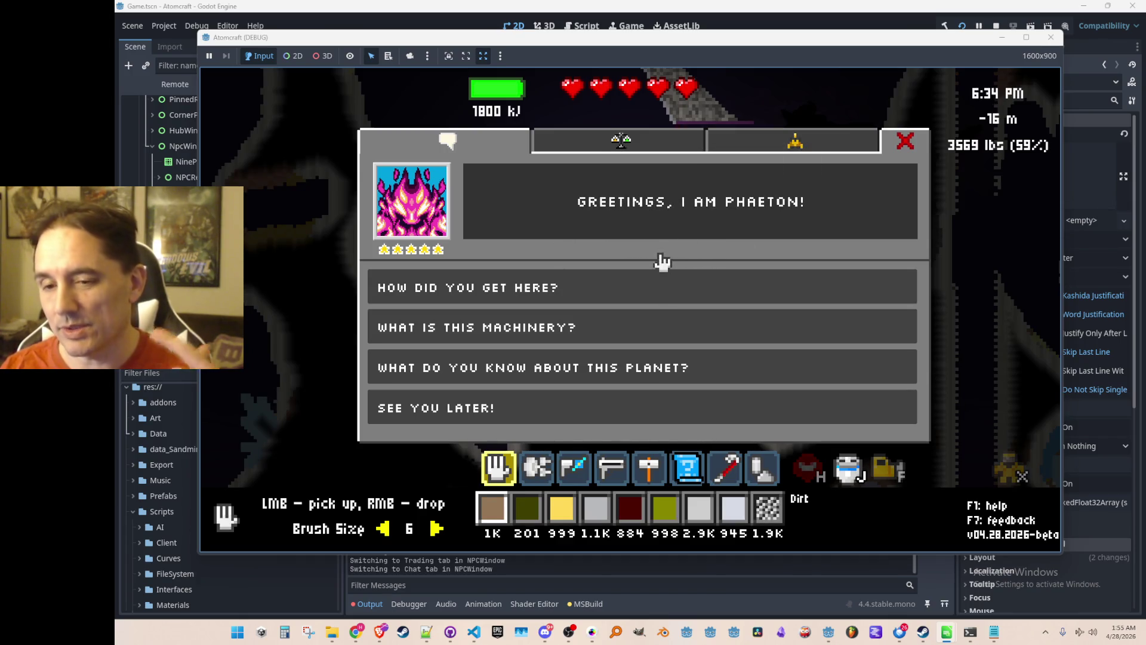
# Step: Ask Phaeton about the planet, accept the laboratory hint, and close the window
pyautogui.click(560, 375)
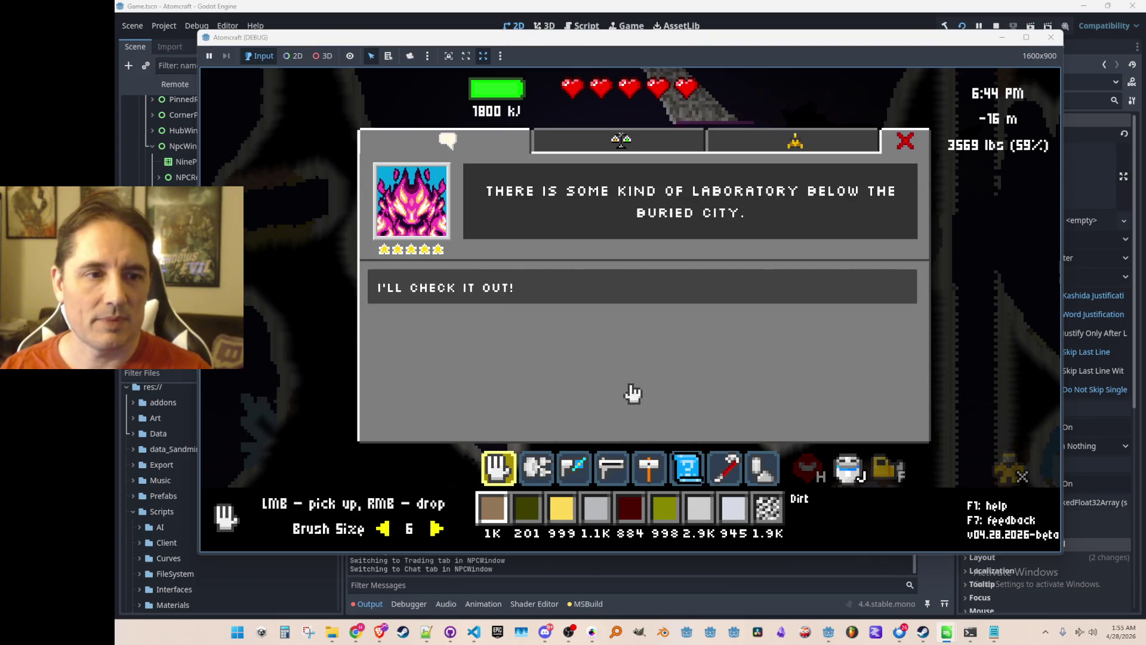
pyautogui.click(514, 289)
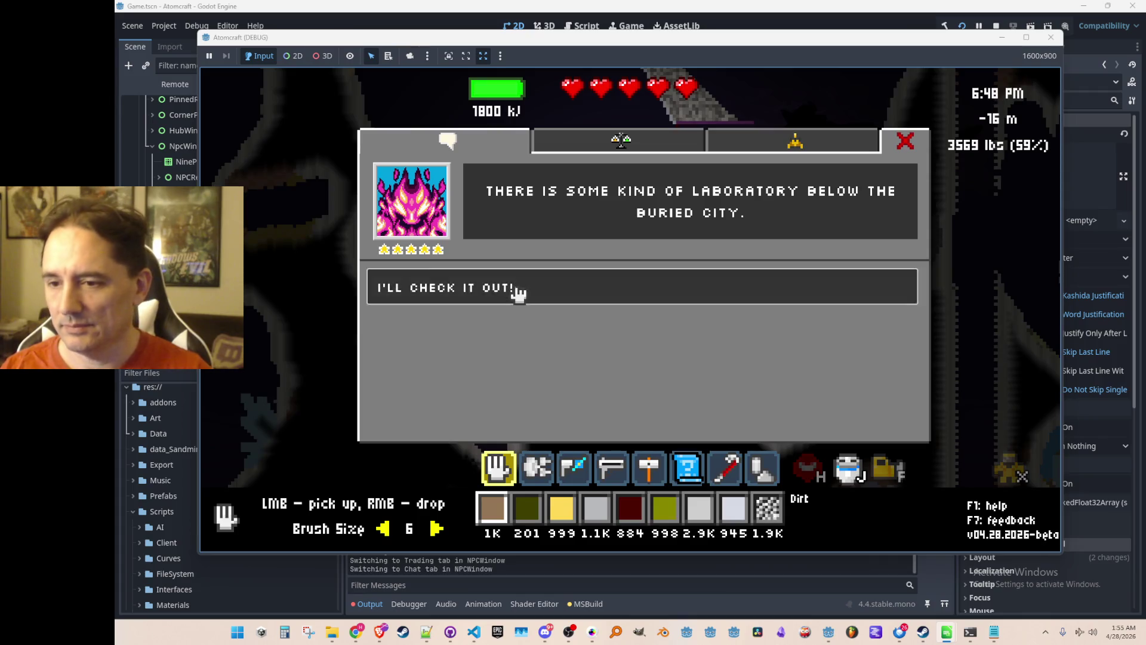
pyautogui.click(904, 144)
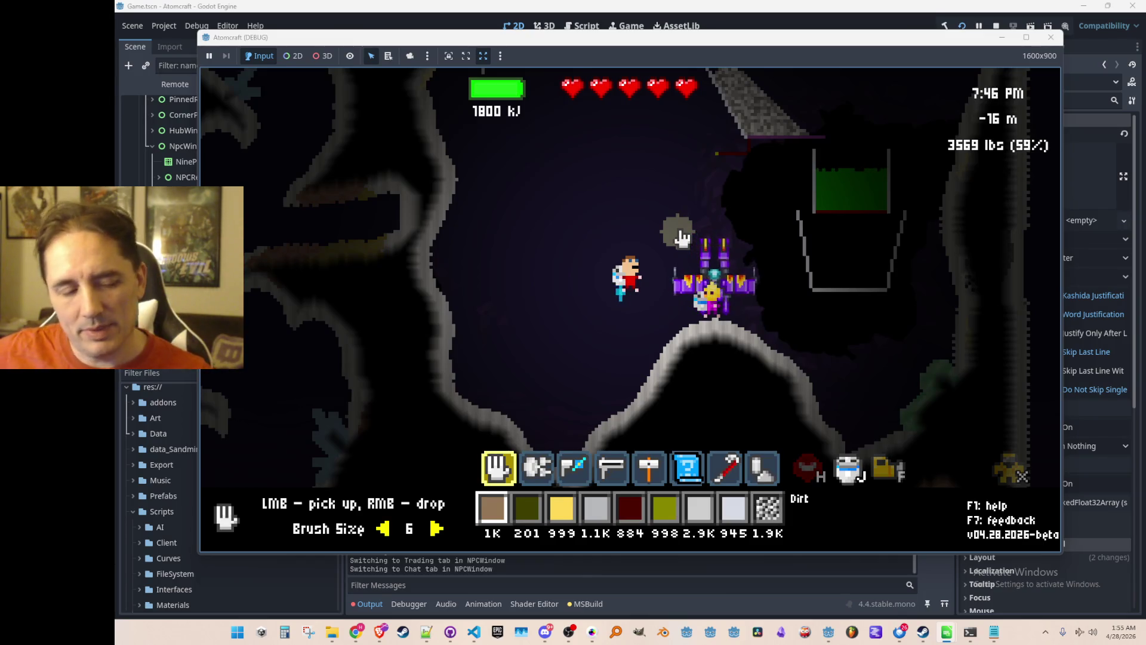
# Step: Open the tech tree panel with the T hotkey
pyautogui.press('t')
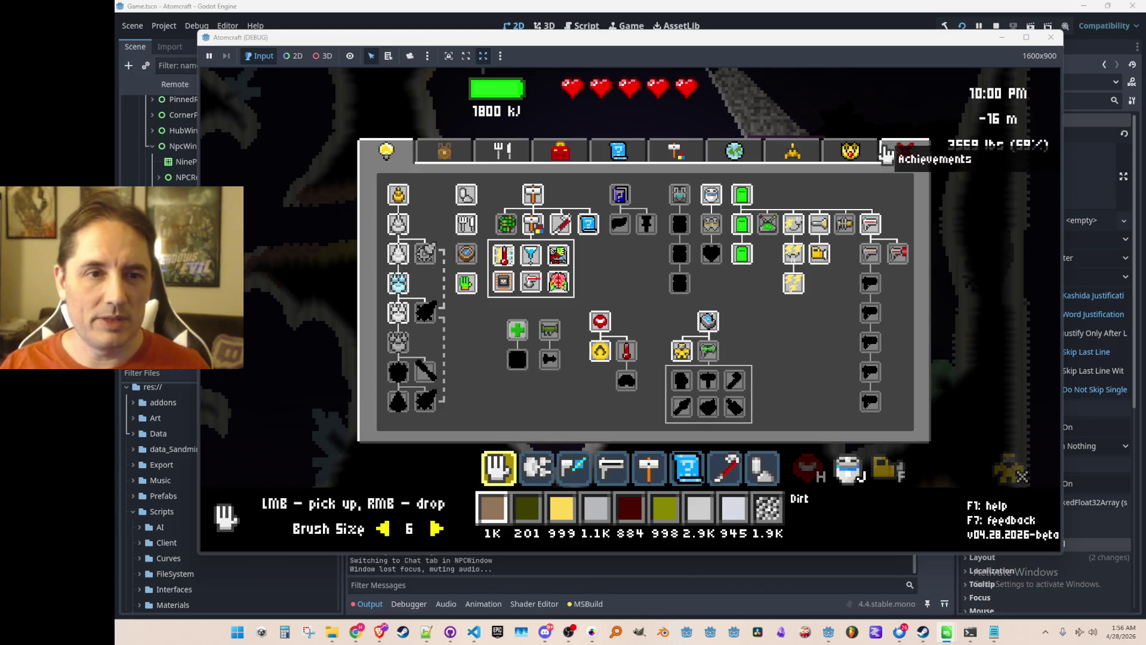
pyautogui.click(906, 152)
pyautogui.press('d')
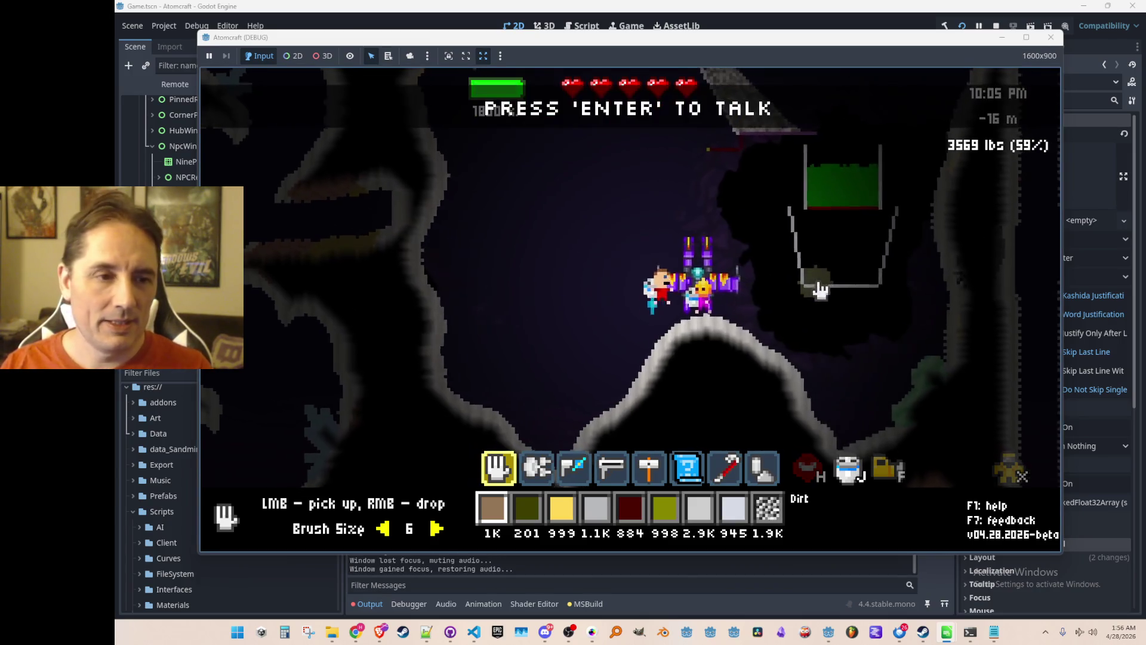
pyautogui.press('Return')
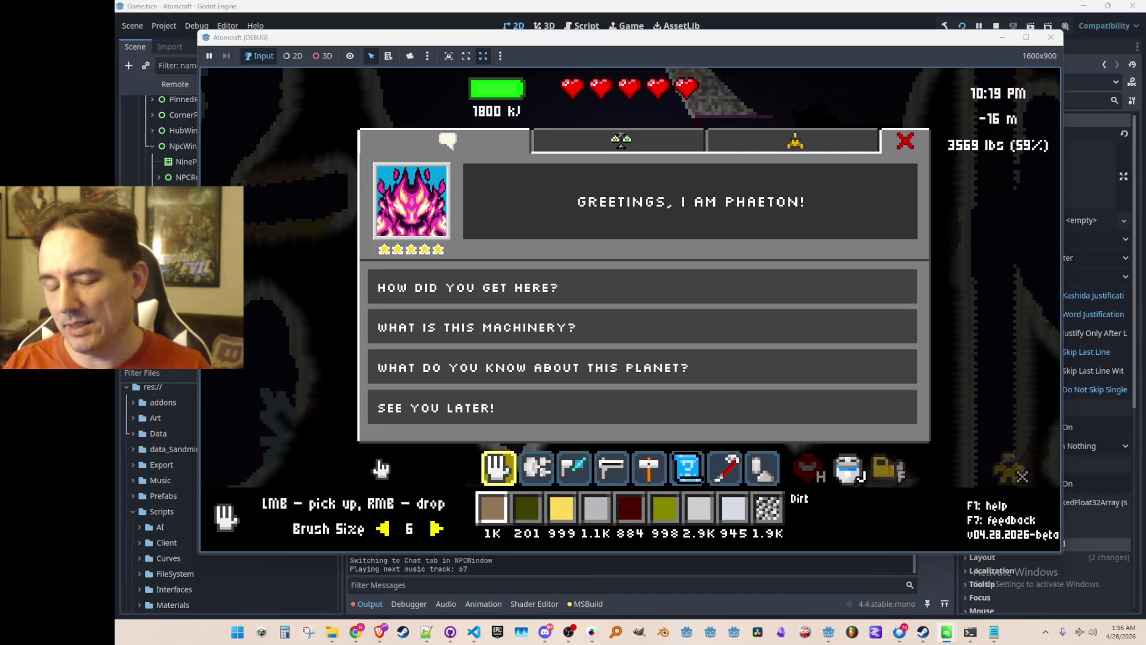
pyautogui.click(905, 141)
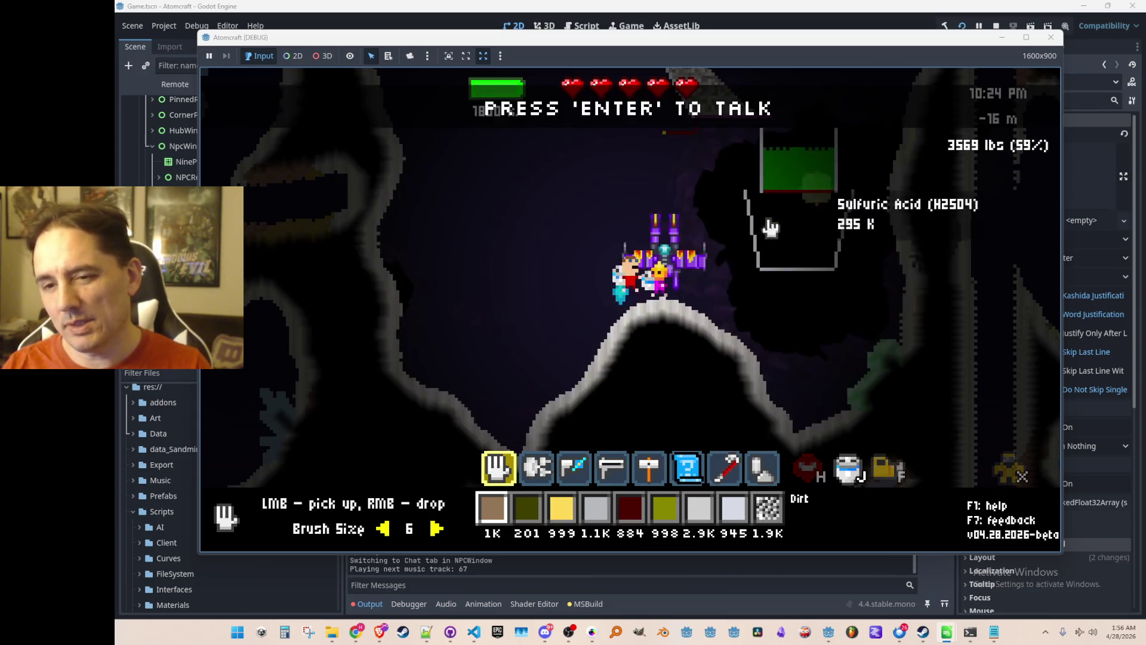
pyautogui.press('Tab')
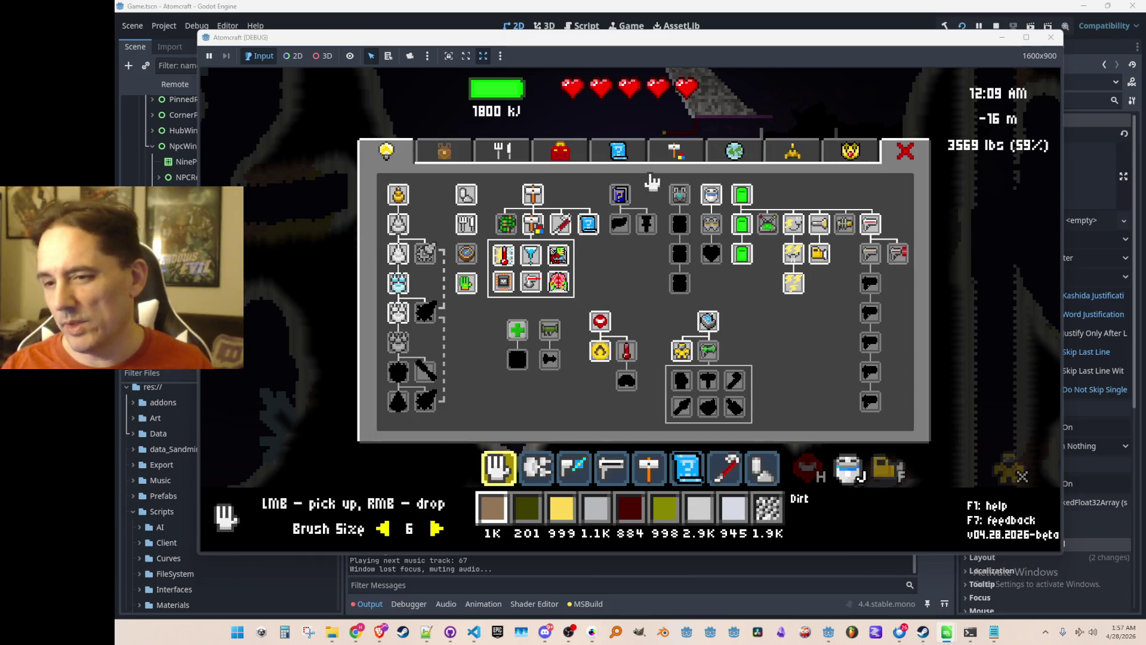
# Step: Close the tech tree panel with its red X at the top right
pyautogui.click(907, 153)
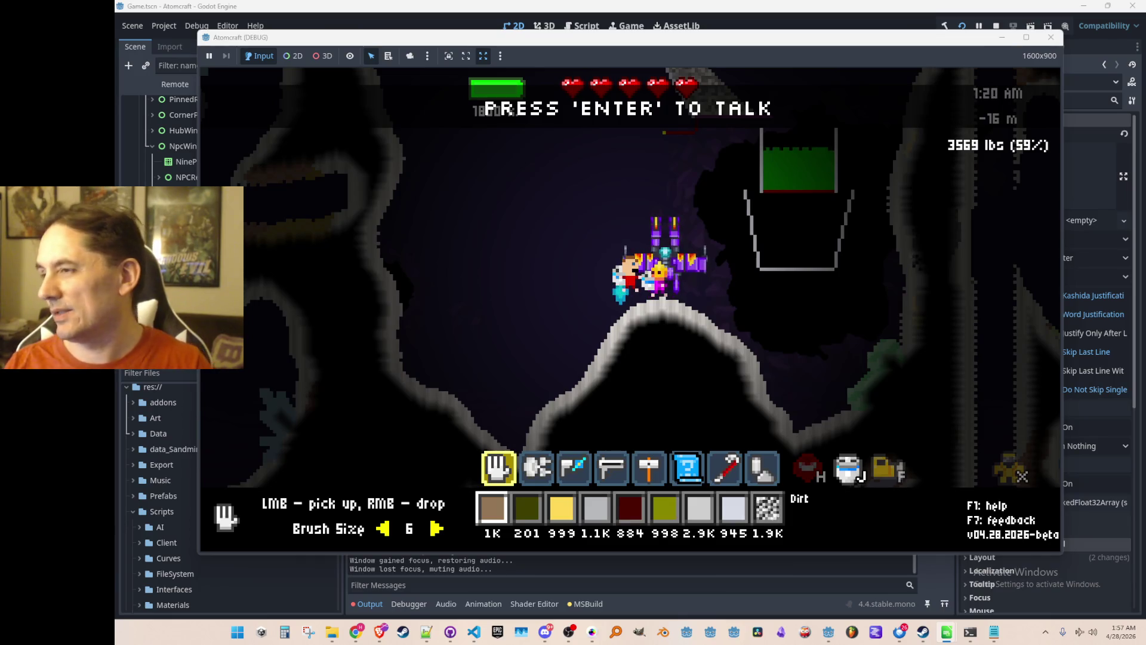
pyautogui.click(819, 324)
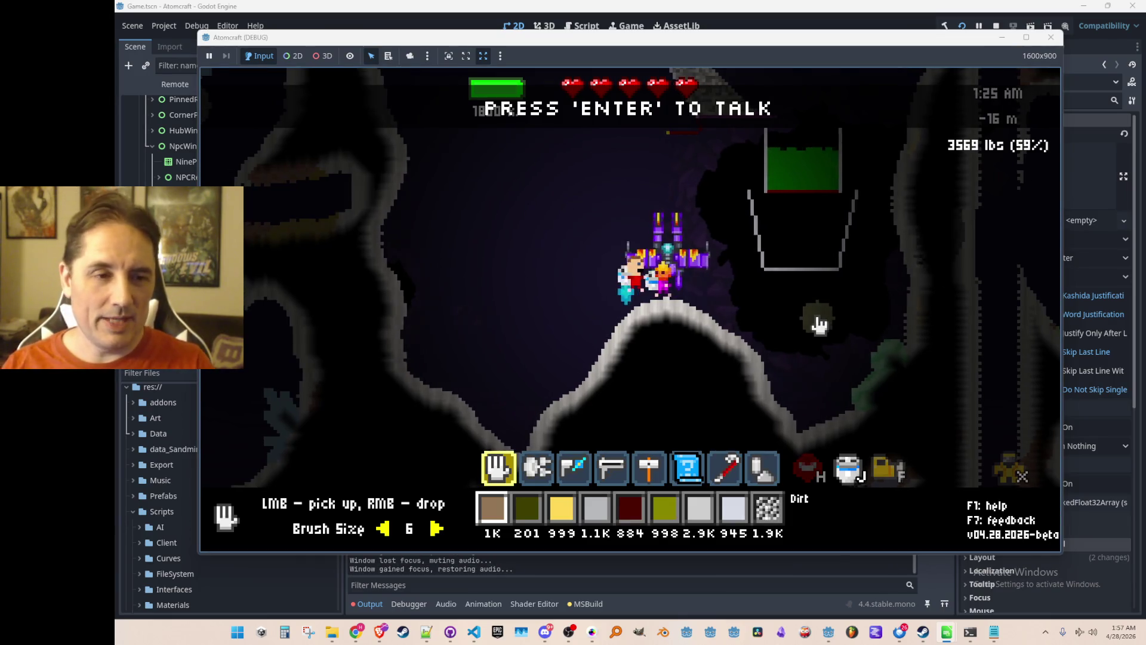
pyautogui.press('Return')
pyautogui.click(456, 409)
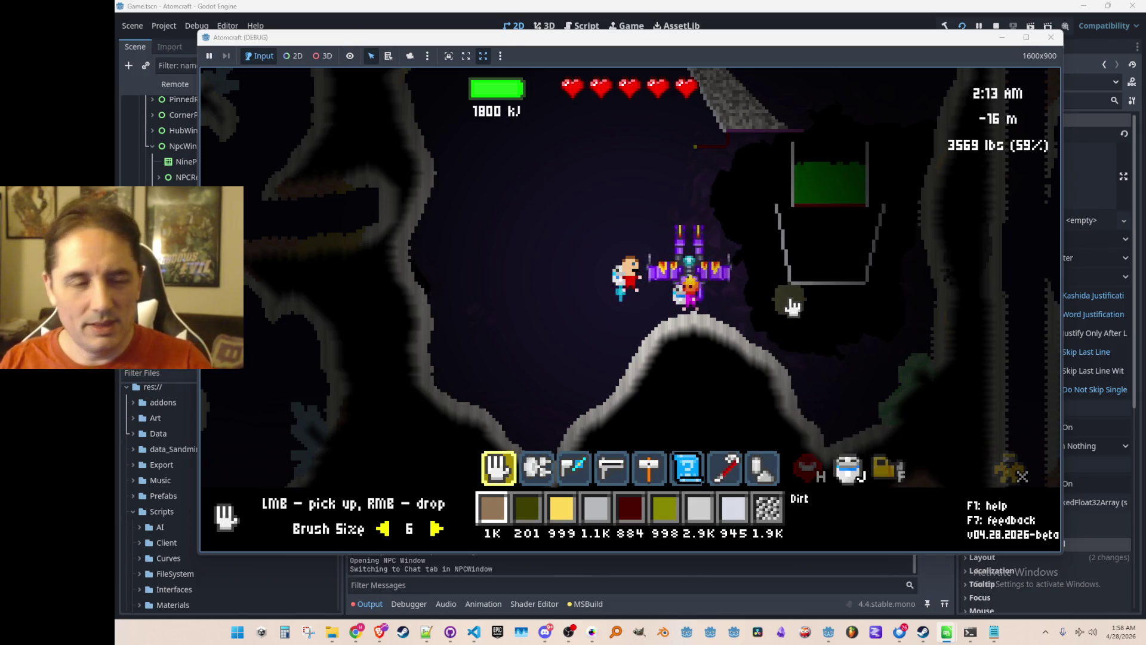
pyautogui.press('Return')
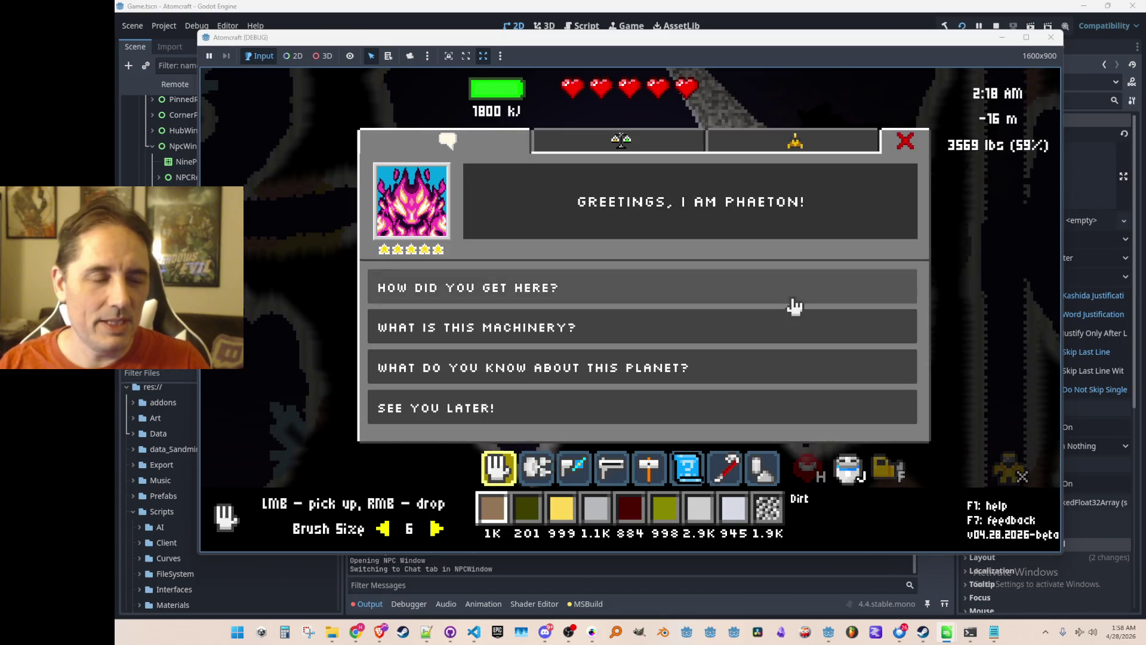
# Step: Ask Phaeton 'What is this machinery?' to get his calcium sulfate explanation
pyautogui.click(709, 326)
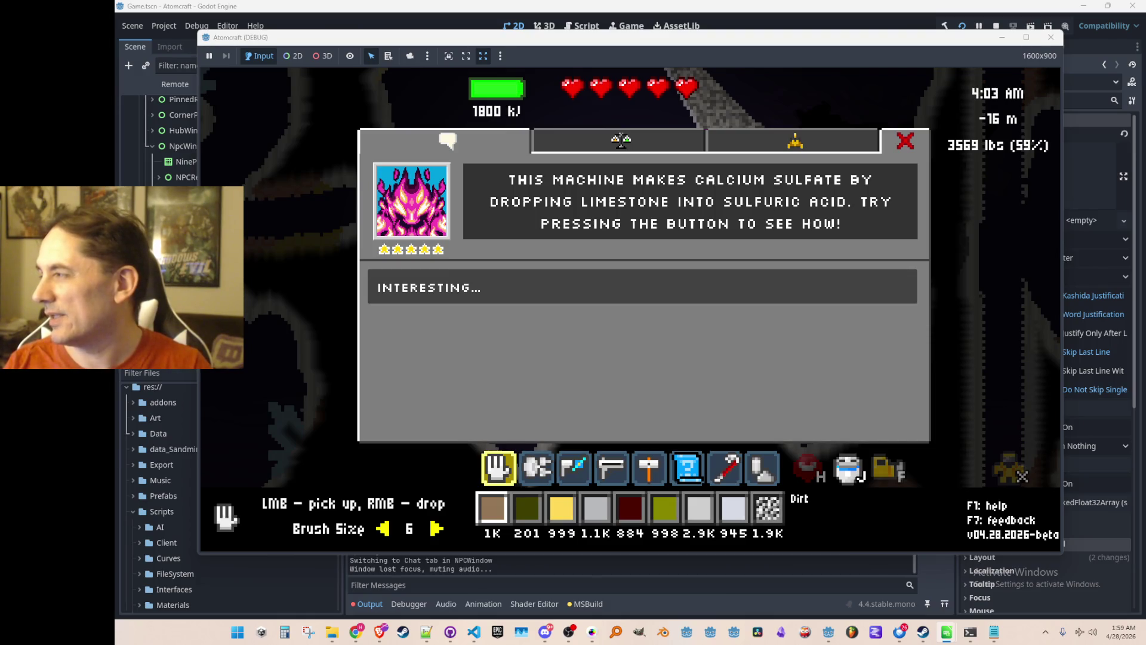
# Step: Close the machine explanation and fly around Phaeton's machine, landing on it and lifting off
pyautogui.click(636, 234)
pyautogui.click(902, 142)
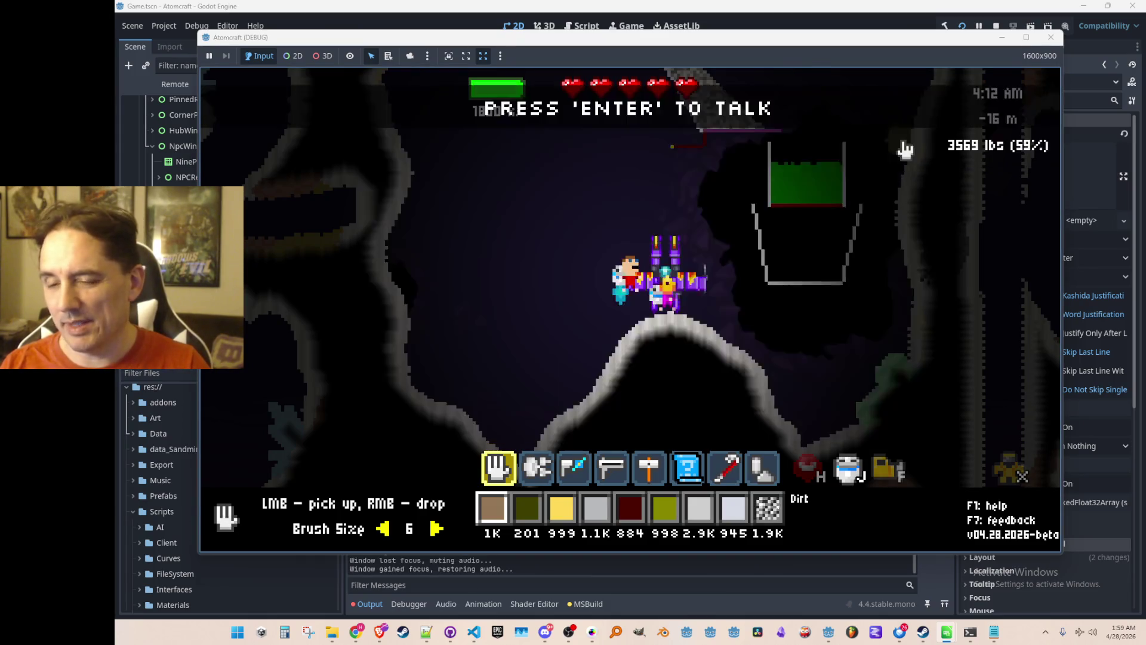
pyautogui.press('d')
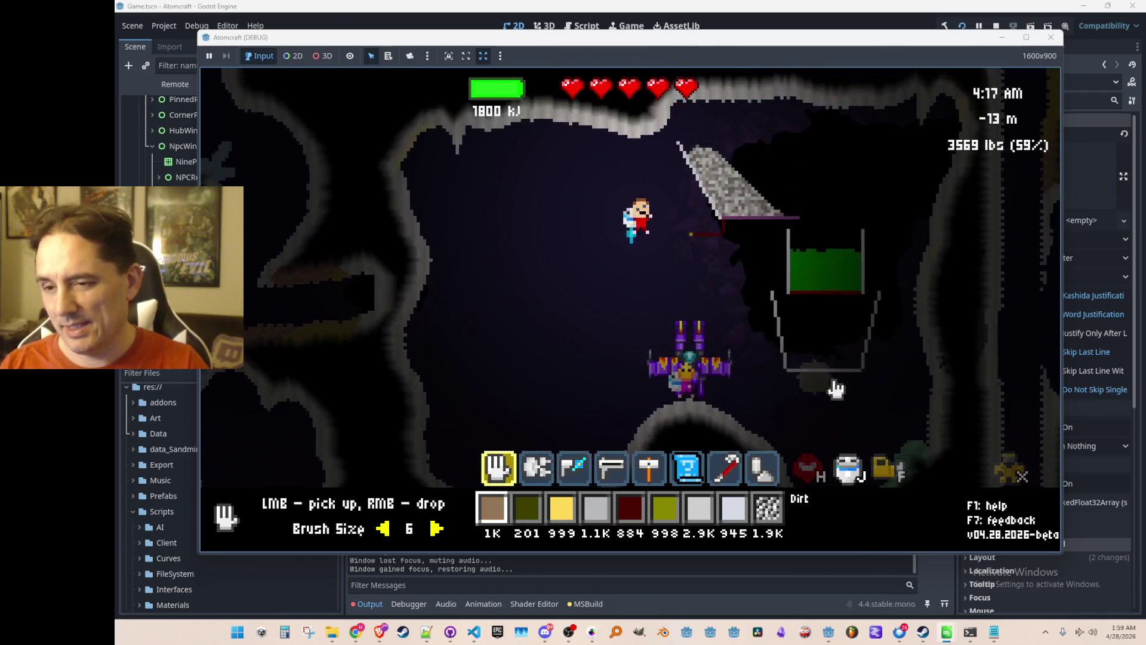
pyautogui.press('w')
pyautogui.press('a')
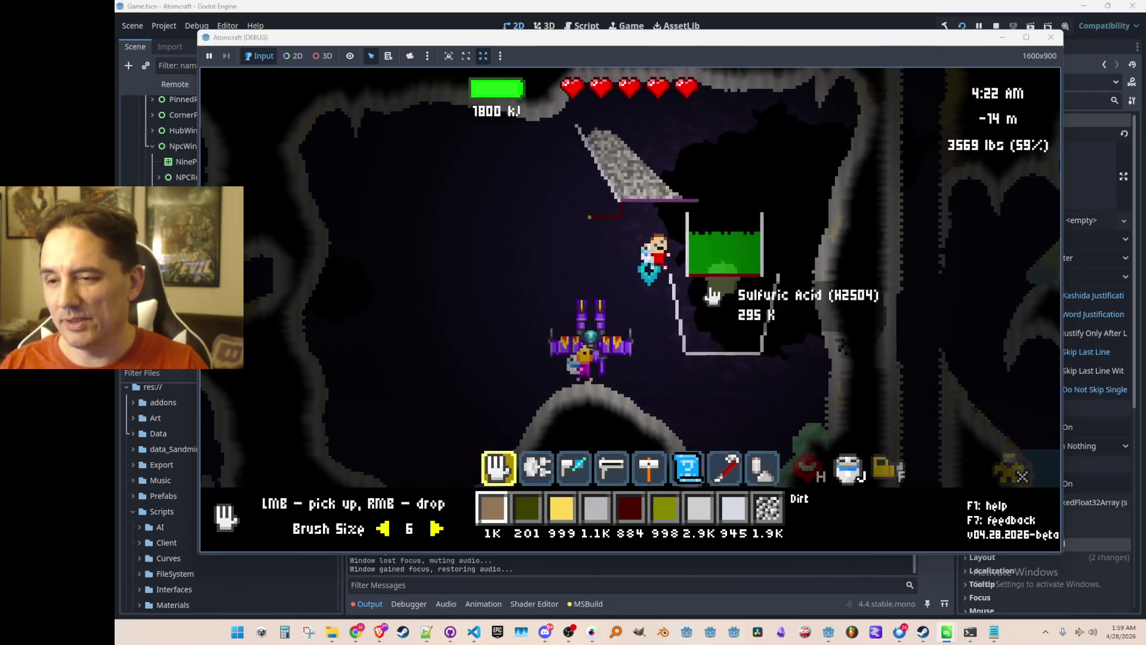
pyautogui.press('s')
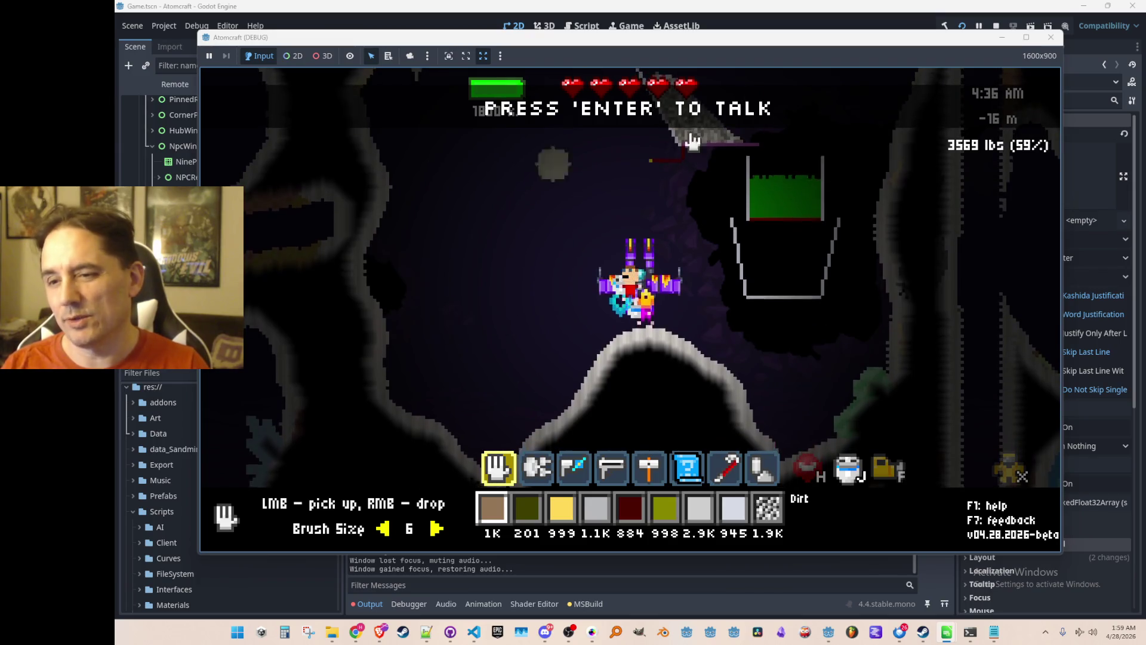
pyautogui.press('w')
pyautogui.press('a')
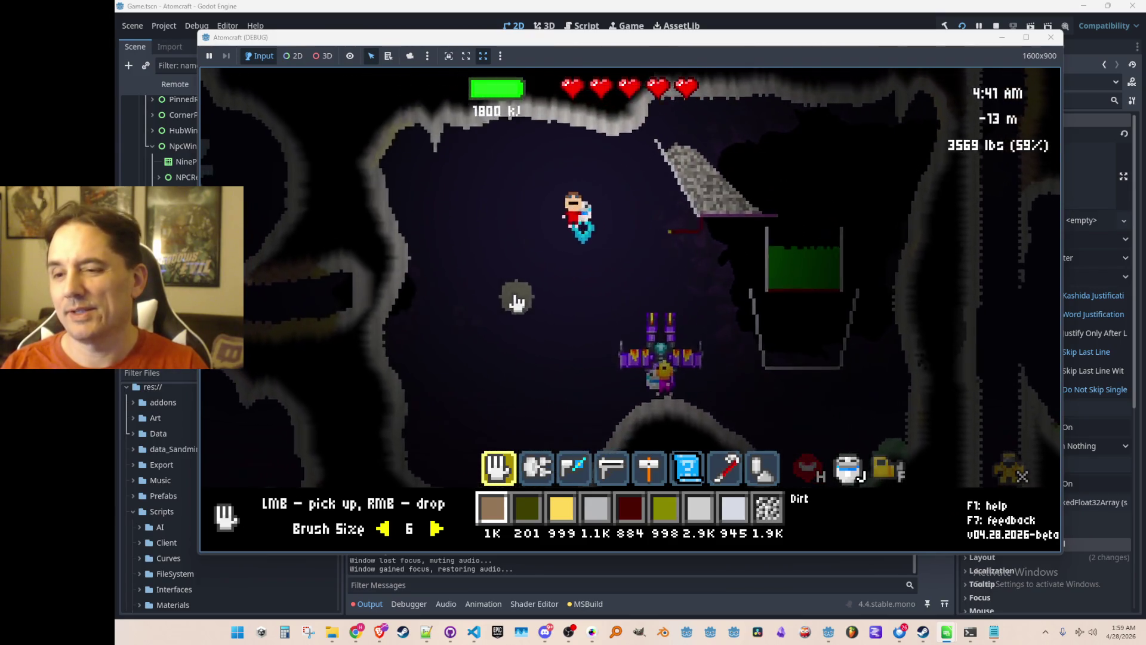
pyautogui.press('d')
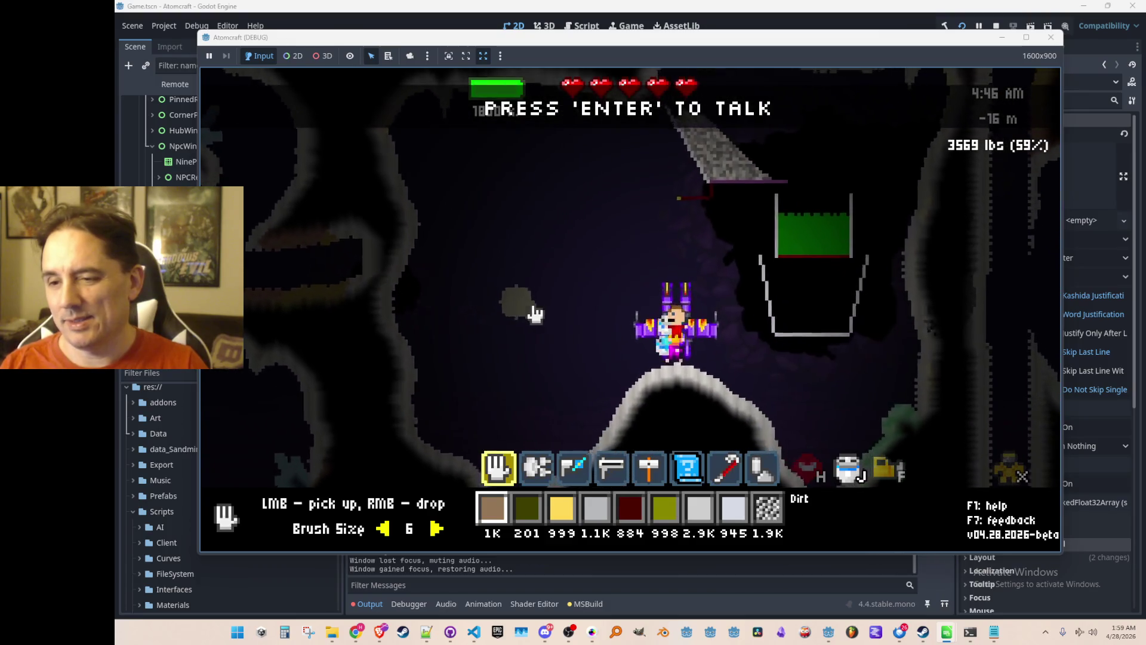
pyautogui.press('w')
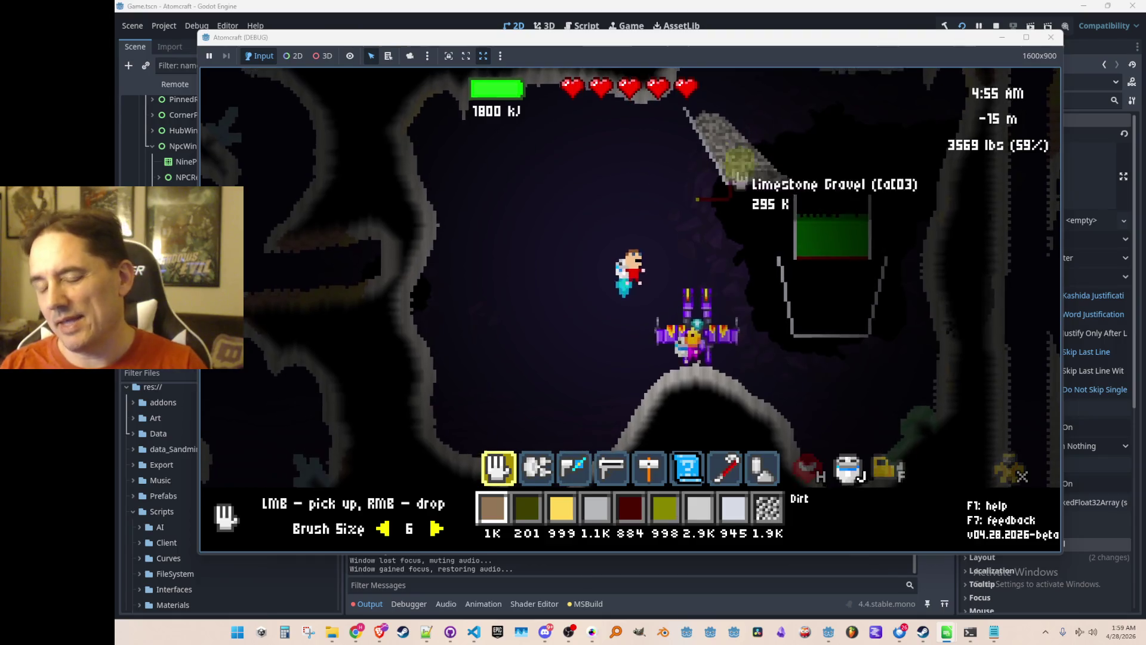
# Step: Toggle the inventory, ask Phaeton about the machinery again, close the chat and fly off
pyautogui.press('Tab')
pyautogui.press('Tab')
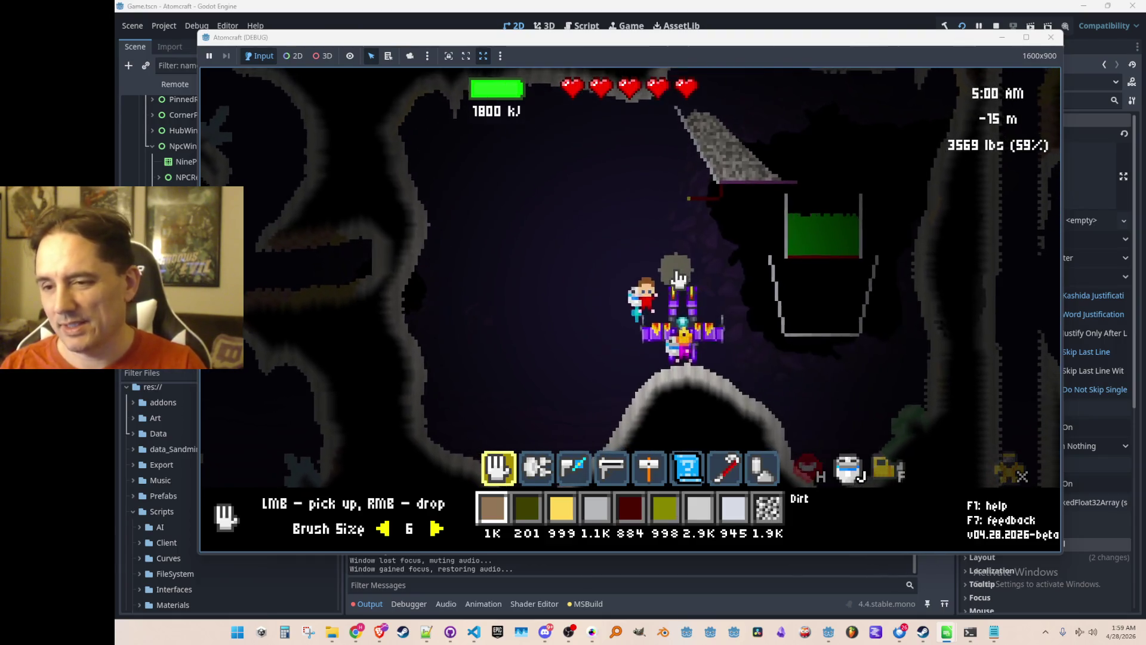
pyautogui.press('Return')
pyautogui.click(529, 327)
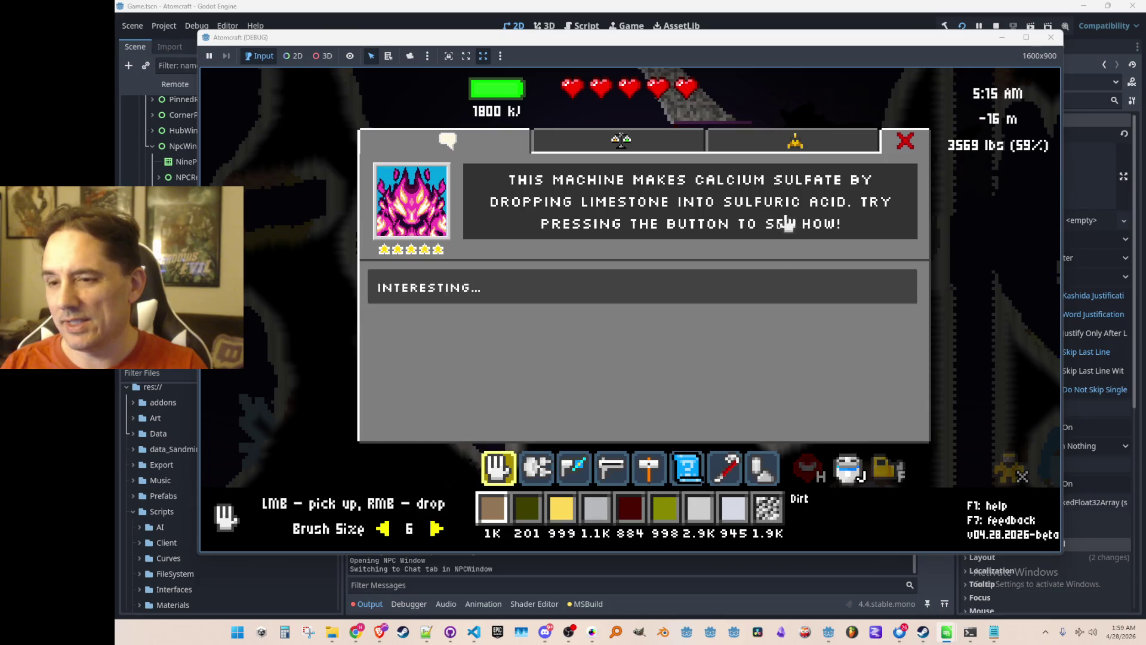
pyautogui.press('Escape')
pyautogui.press('w')
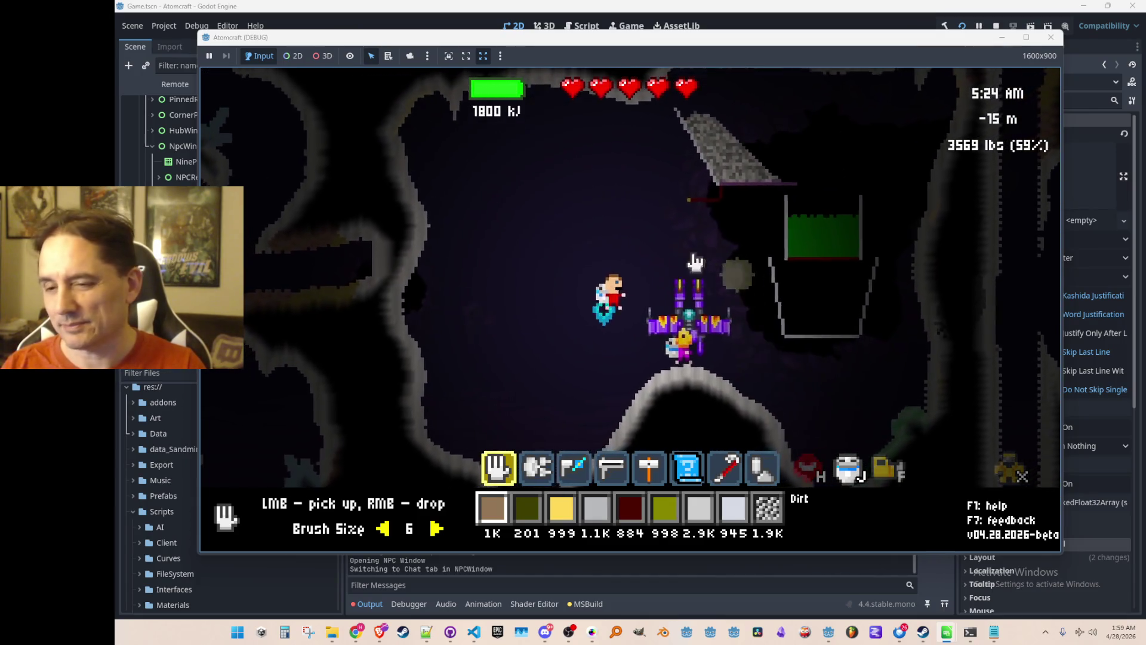
pyautogui.click(631, 225)
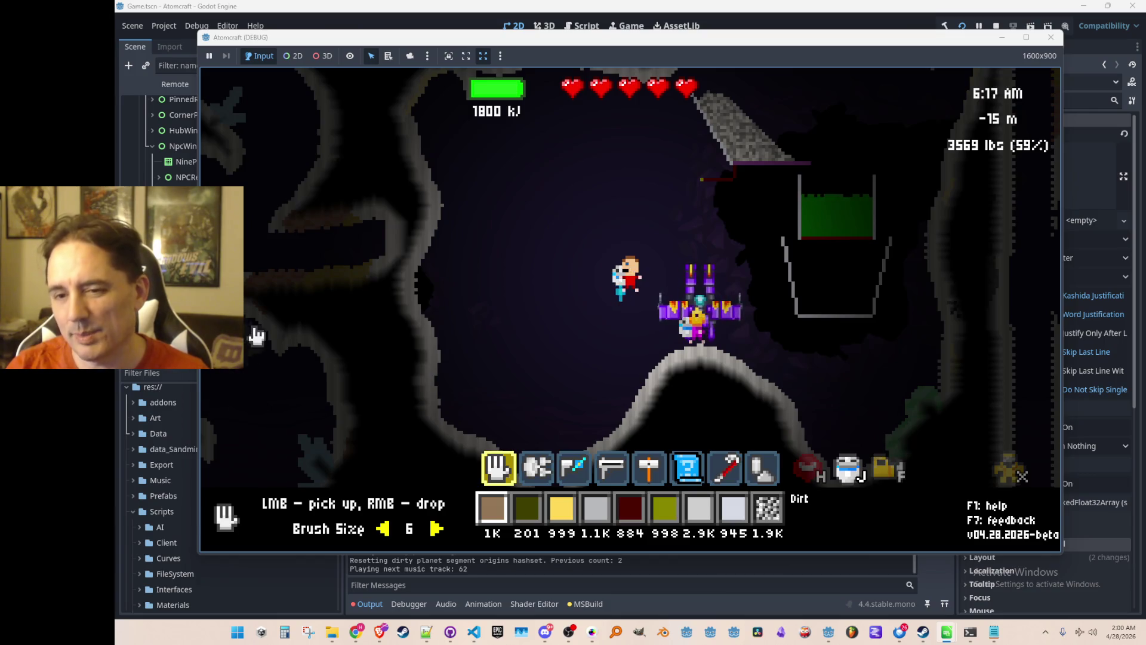
# Step: Carry the grey round lump across the cave to a new spot
pyautogui.moveTo(449, 297)
pyautogui.mouseDown()
pyautogui.moveTo(471, 257)
pyautogui.moveTo(619, 236)
pyautogui.moveTo(794, 245)
pyautogui.moveTo(756, 239)
pyautogui.mouseUp()
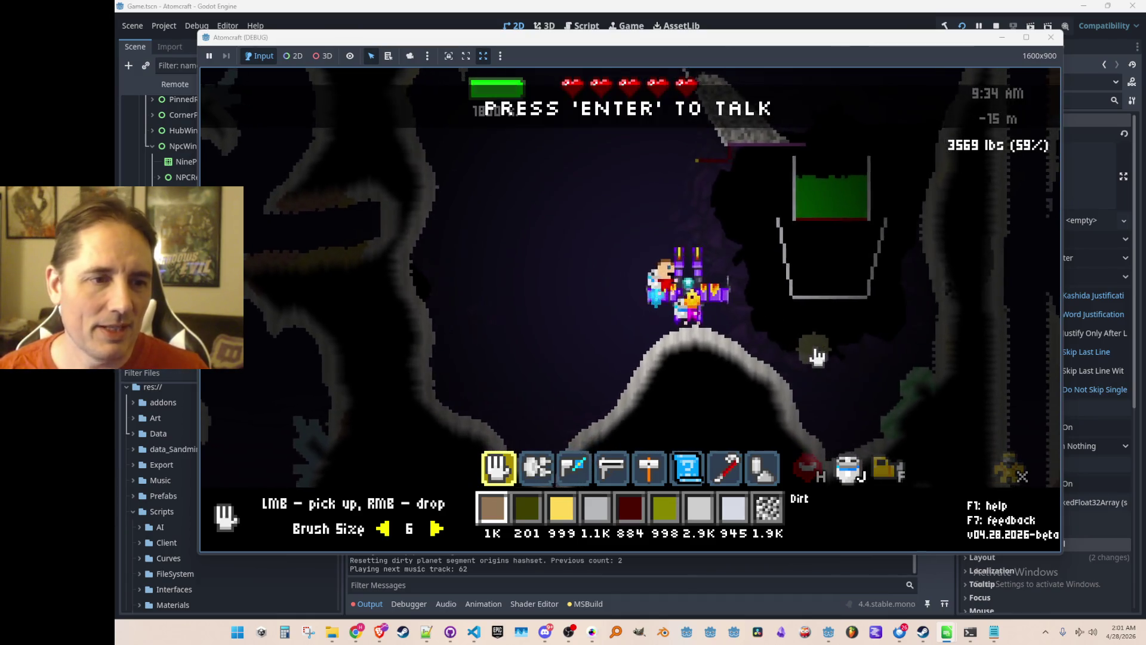
# Step: Open Phaeton's chat and switch between his Trade offers and Chat greeting twice
pyautogui.press('Return')
pyautogui.click(553, 149)
pyautogui.click(524, 141)
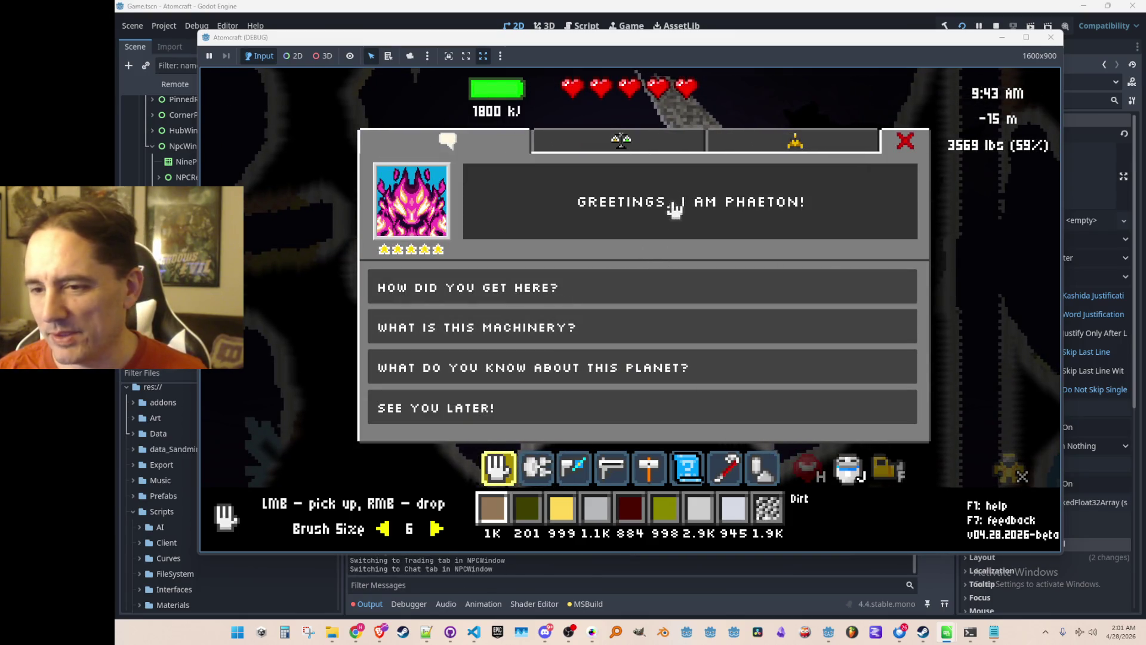
pyautogui.click(602, 149)
pyautogui.click(496, 145)
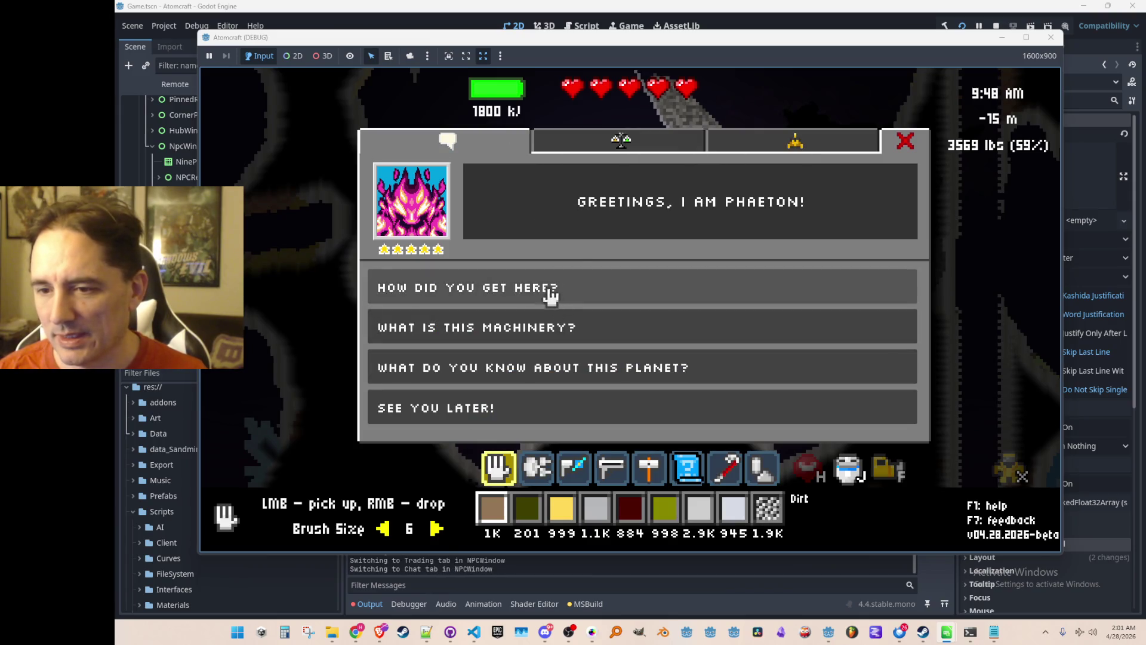
# Step: Try the machinery, arrival and planet questions, agree to visit the laboratory, then stop debugging
pyautogui.click(546, 327)
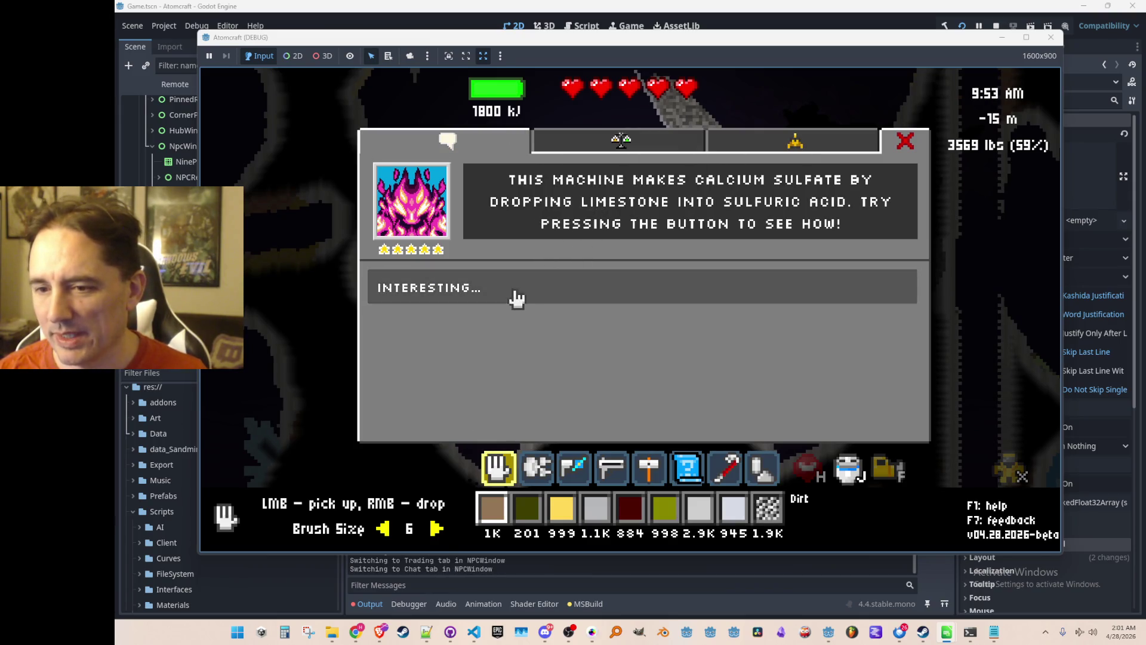
pyautogui.click(514, 293)
pyautogui.click(524, 288)
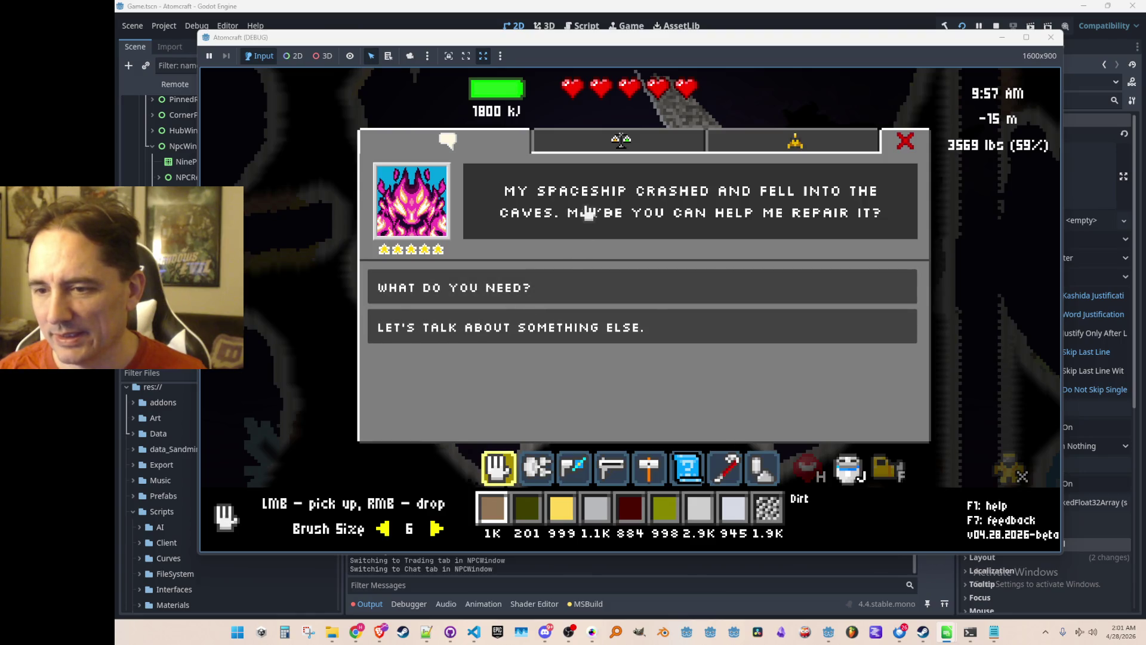
pyautogui.click(533, 330)
pyautogui.click(537, 373)
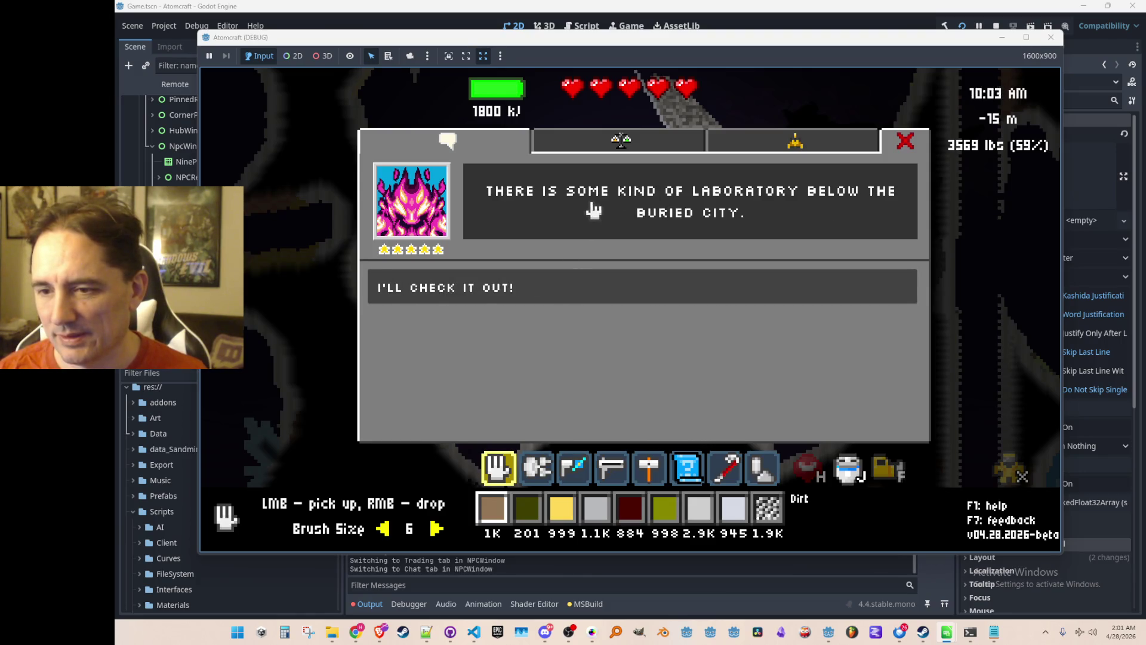
pyautogui.click(545, 275)
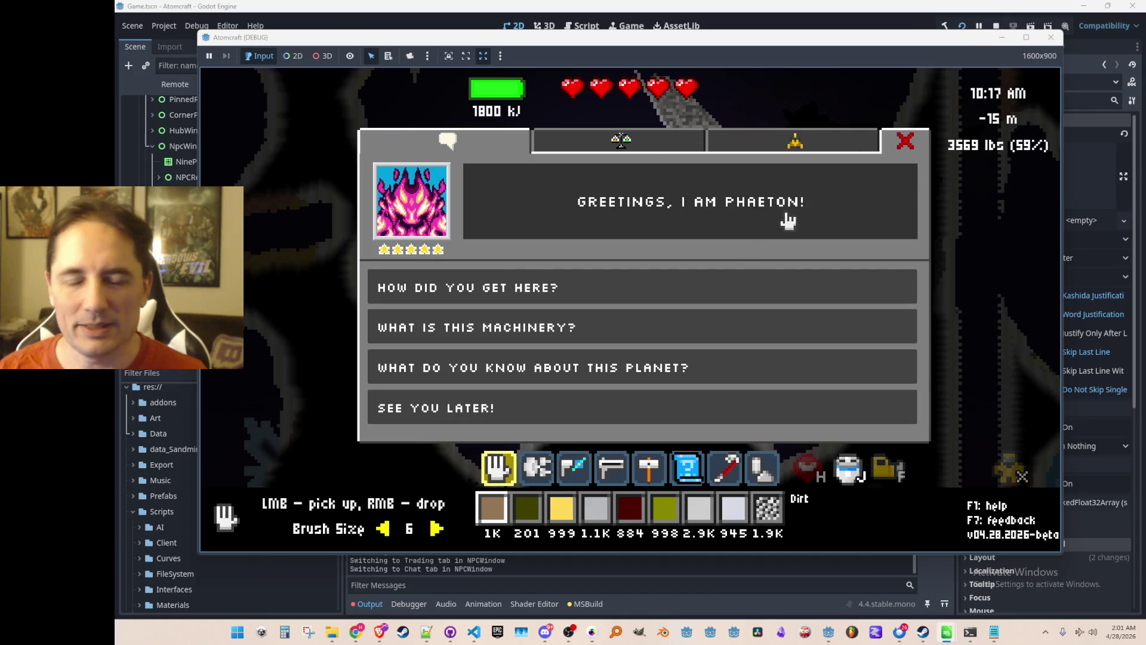
pyautogui.click(996, 26)
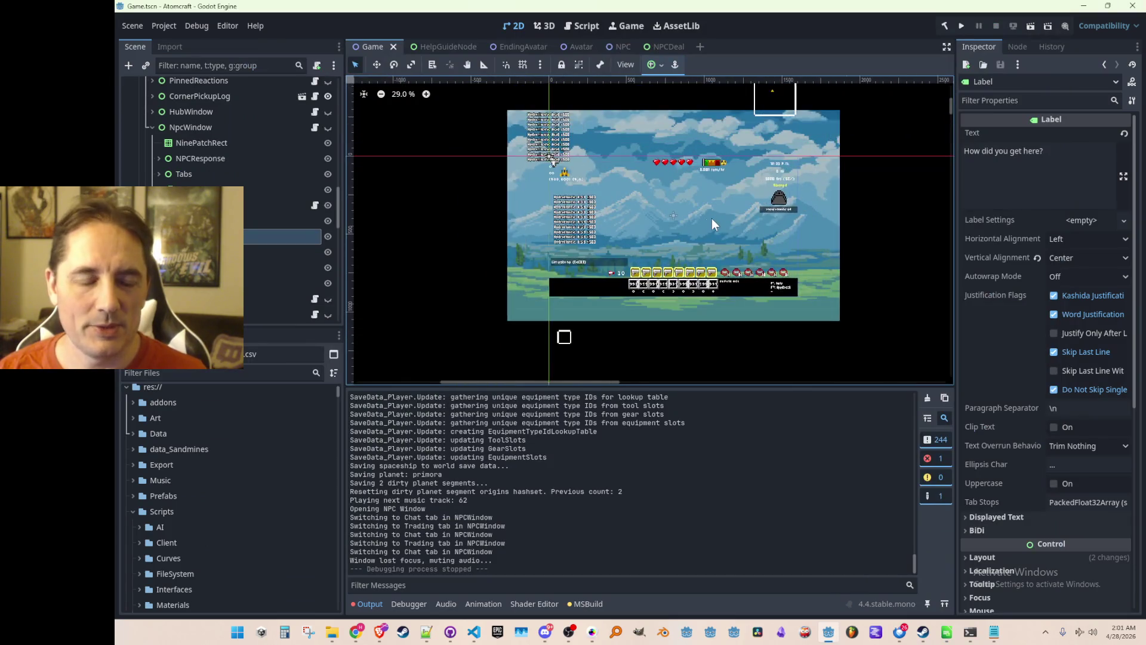
# Step: Save Game.tscn with Ctrl+S and nudge the 2D viewport slightly
pyautogui.scroll(1, 714, 219)
pyautogui.hotkey('ctrl', 's')
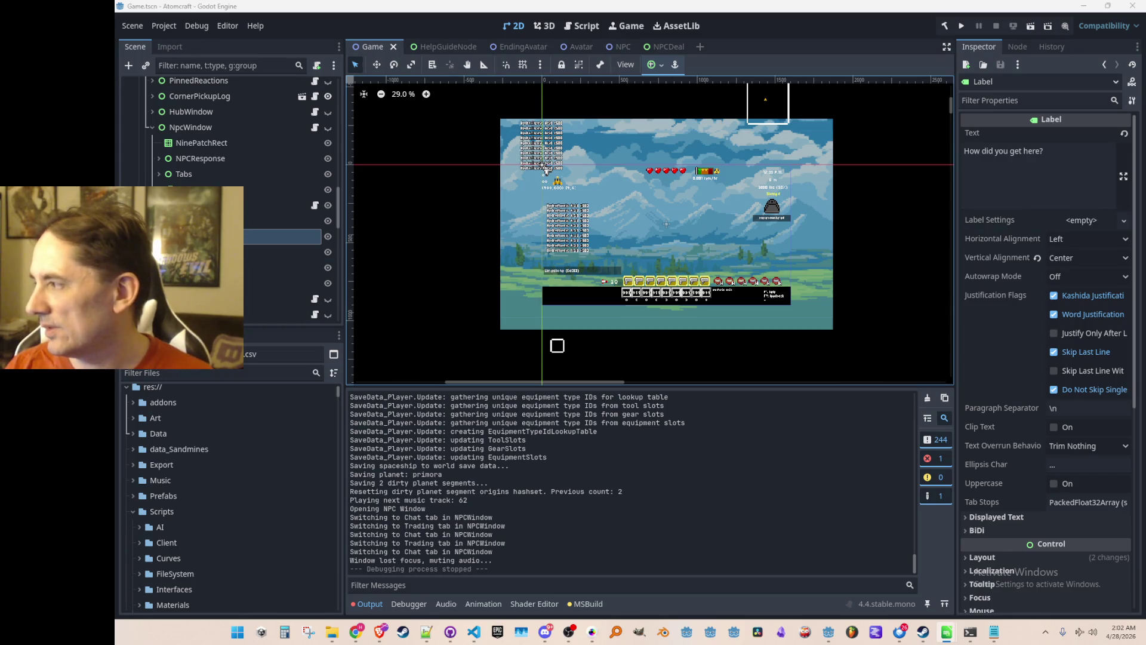
pyautogui.moveTo(768, 256)
pyautogui.mouseDown()
pyautogui.moveTo(745, 274)
pyautogui.moveTo(755, 278)
pyautogui.mouseUp()
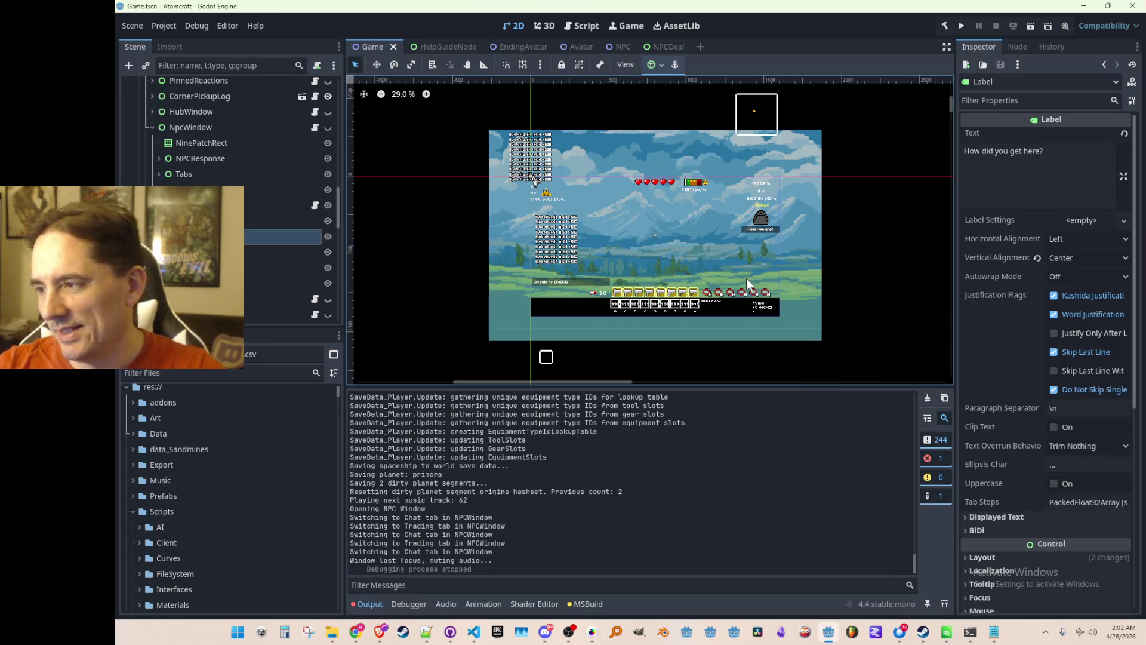